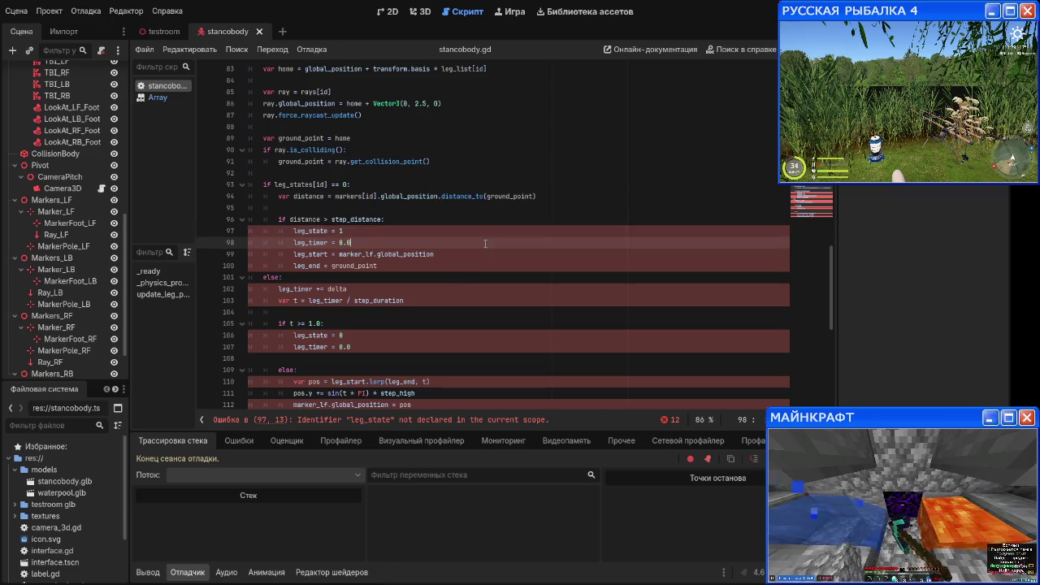
Step: Change leg_state to leg_states[id] on line 97 of the step-start block
click(483, 218)
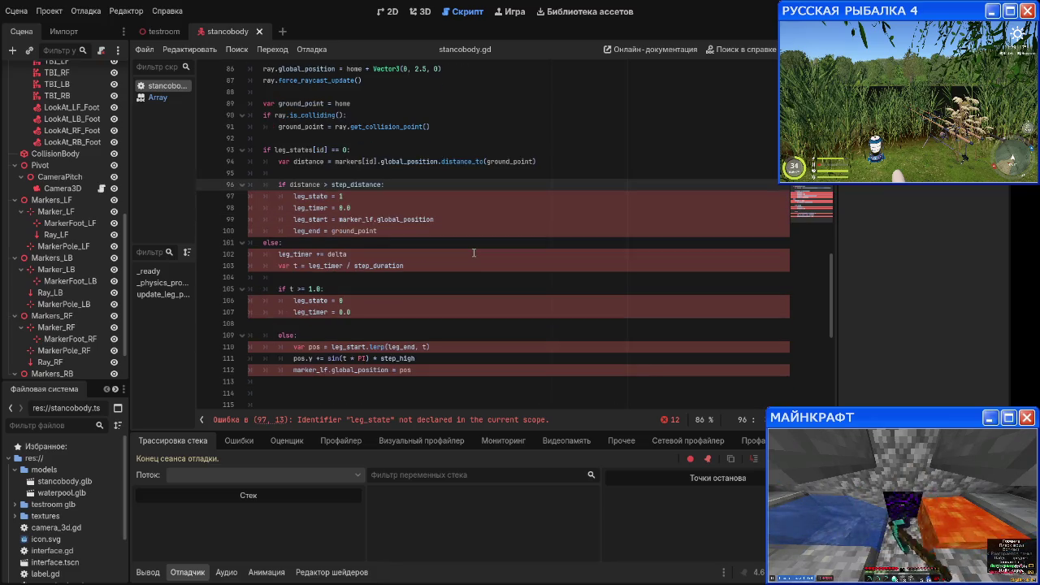
scroll(479, 221, up, 2)
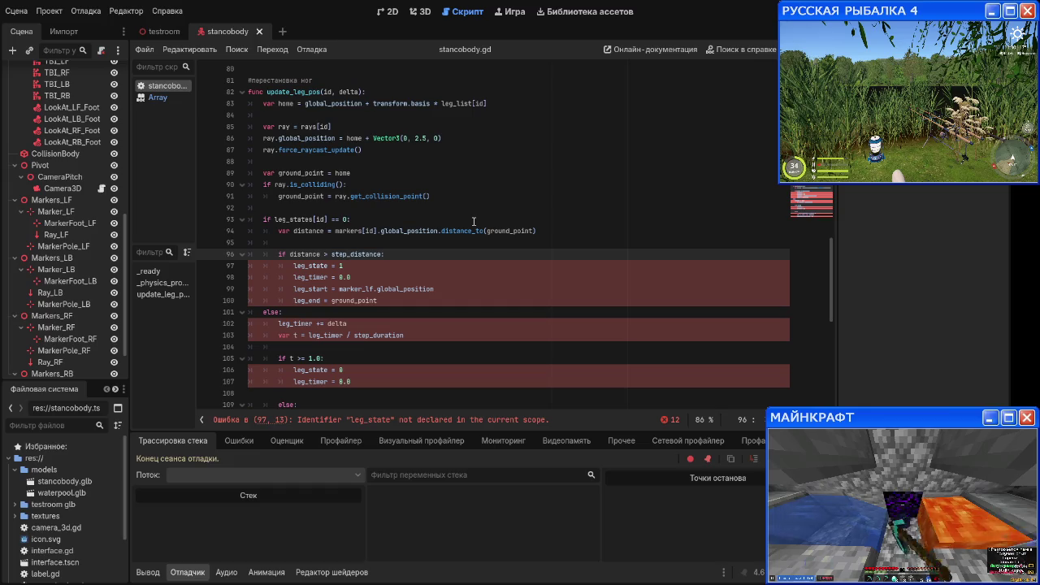
scroll(473, 221, down, 2)
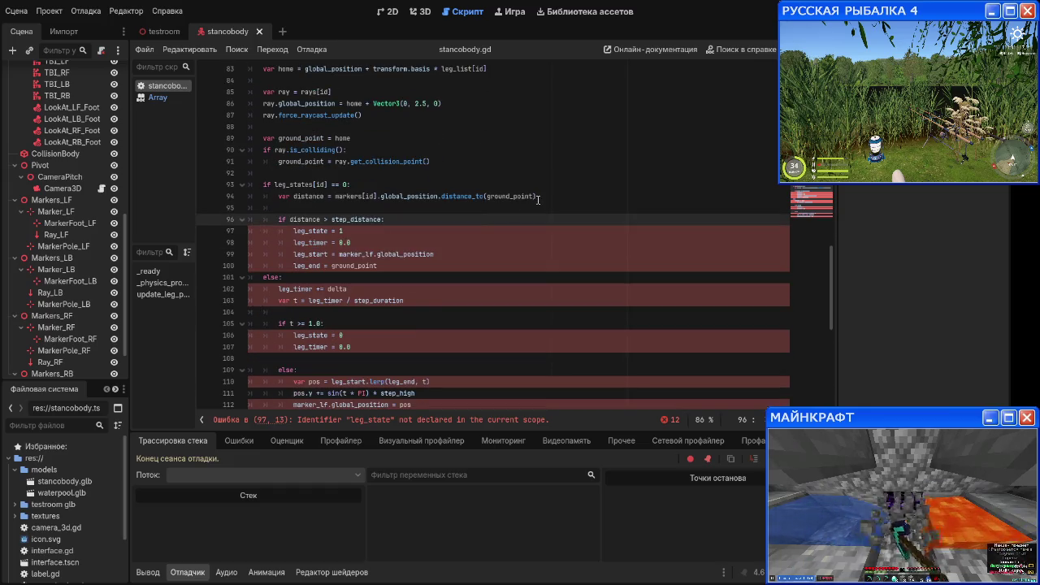
click(574, 197)
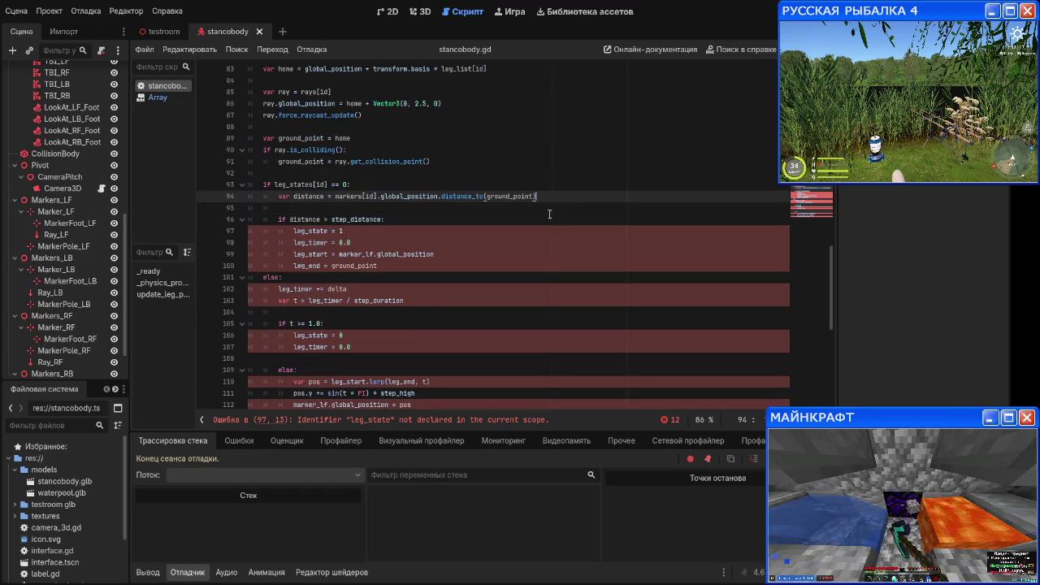
click(423, 237)
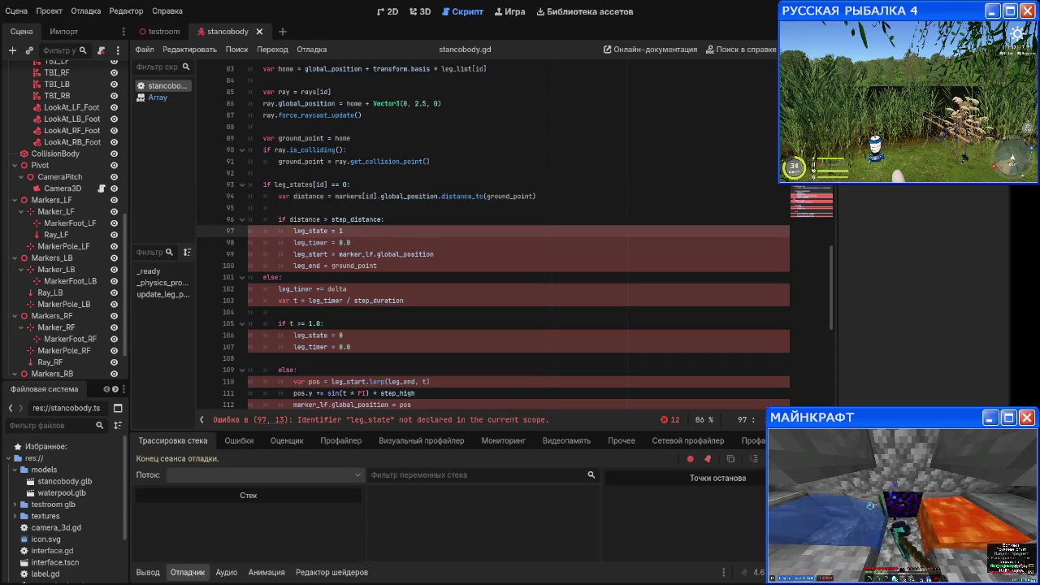
click(329, 231)
text(s)
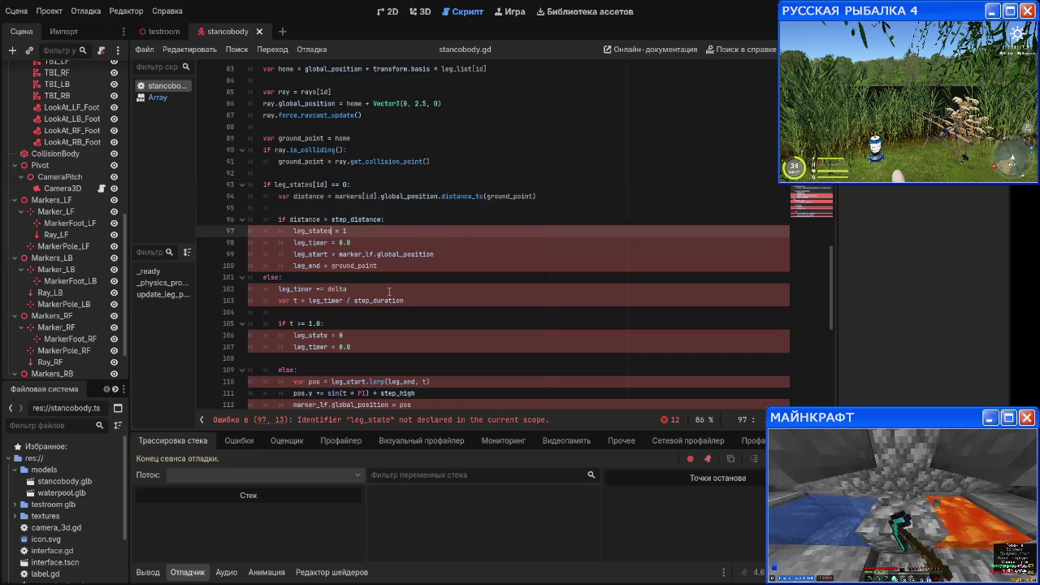
text([id])
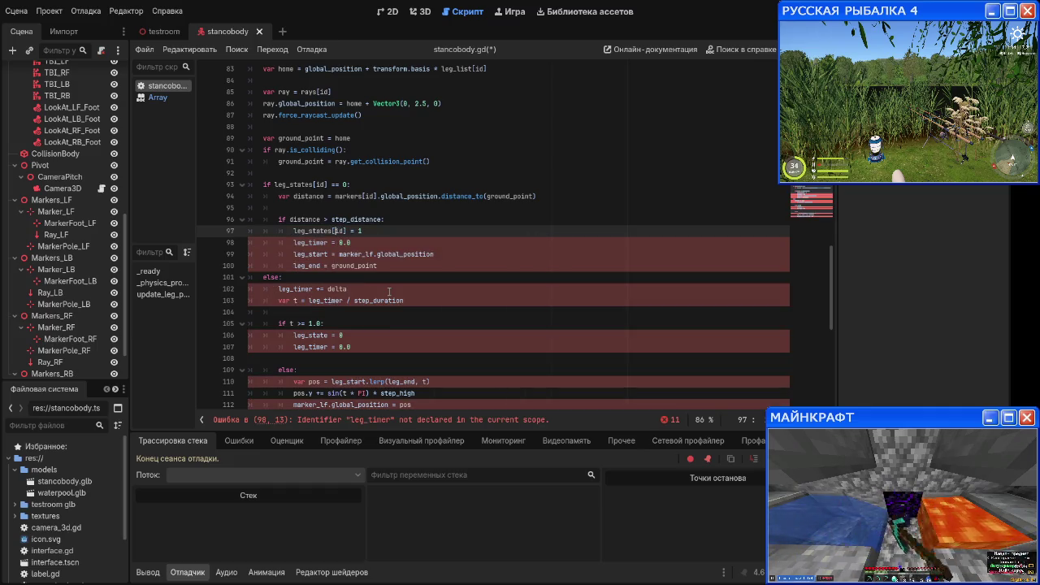
Step: Add the [id] index to leg_start and leg_end on lines 99–100
key(Down)
text(s[id])
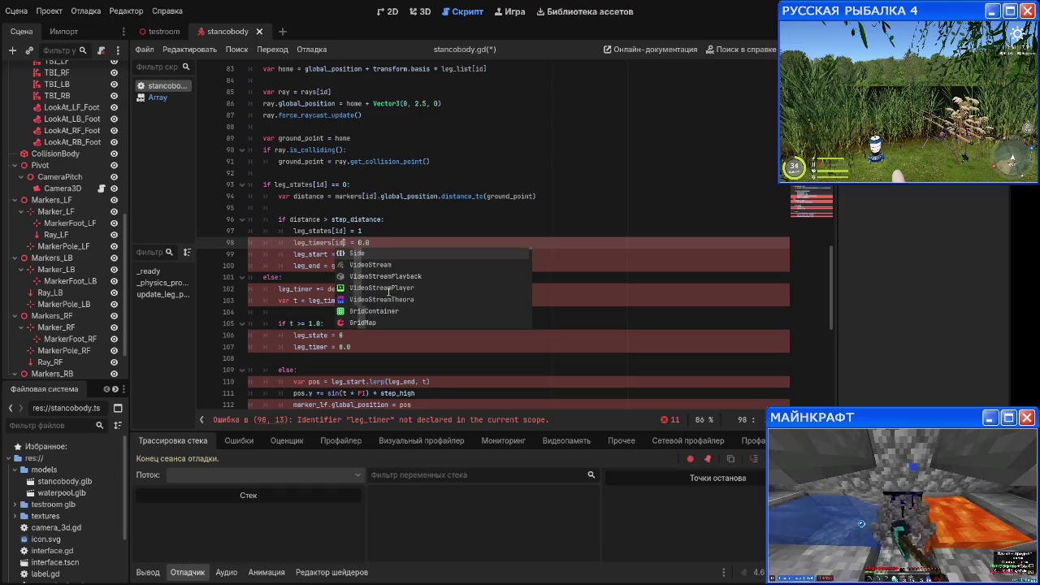
key(Escape)
key(Down)
text([id])
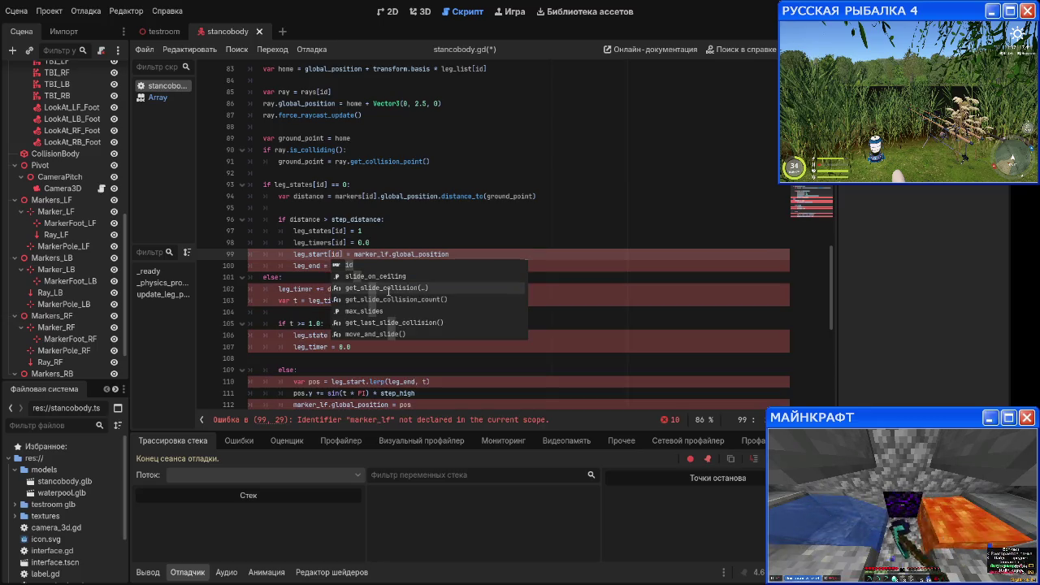
key(Escape)
key(Down)
text([id])
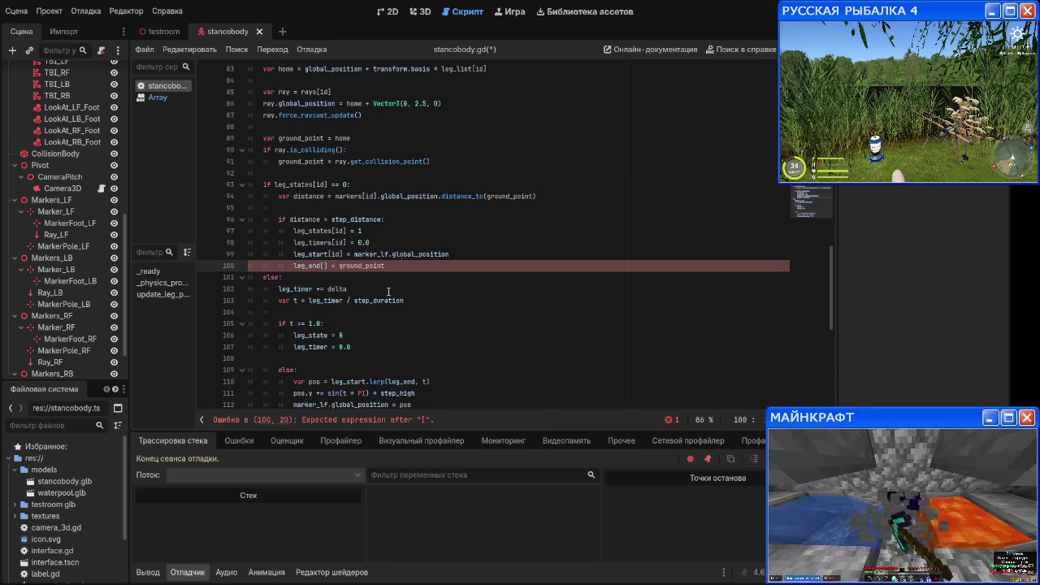
Step: Pluralize them to leg_starts[id] and leg_ends[id]
key(Right)
key(Right)
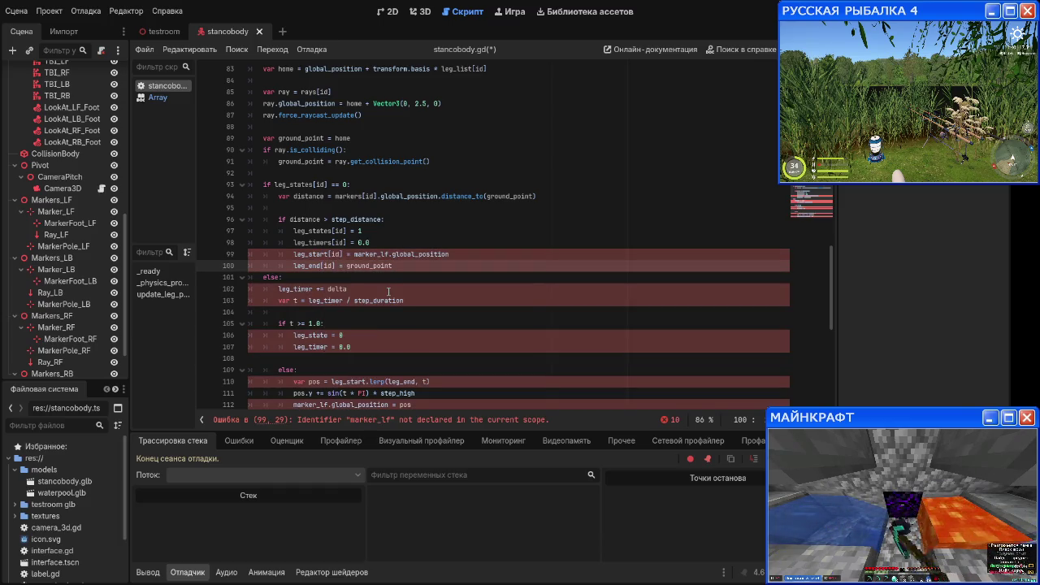
key(Up)
key(Left)
key(Left)
text(s)
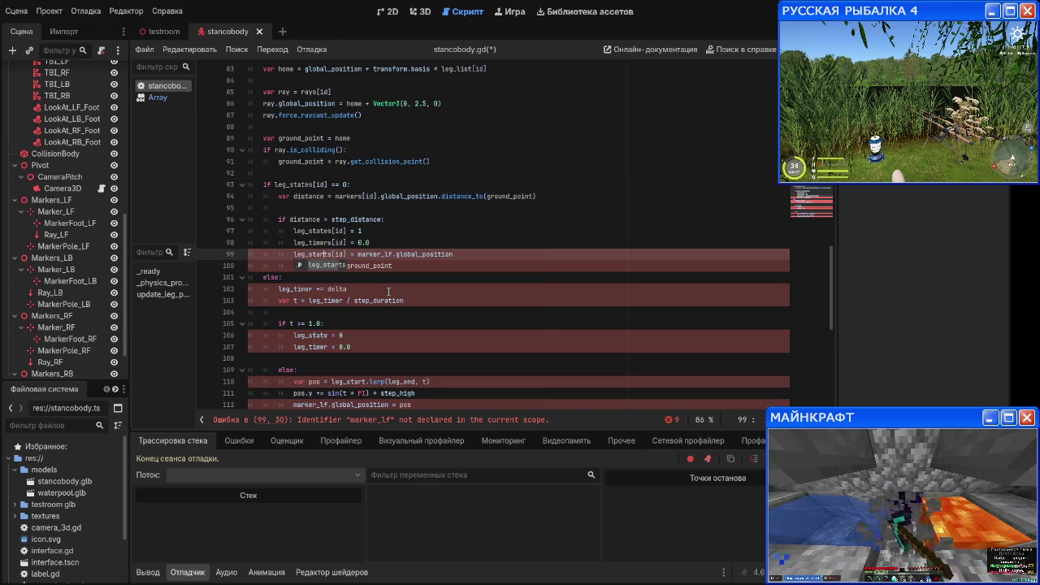
key(Down)
text(s)
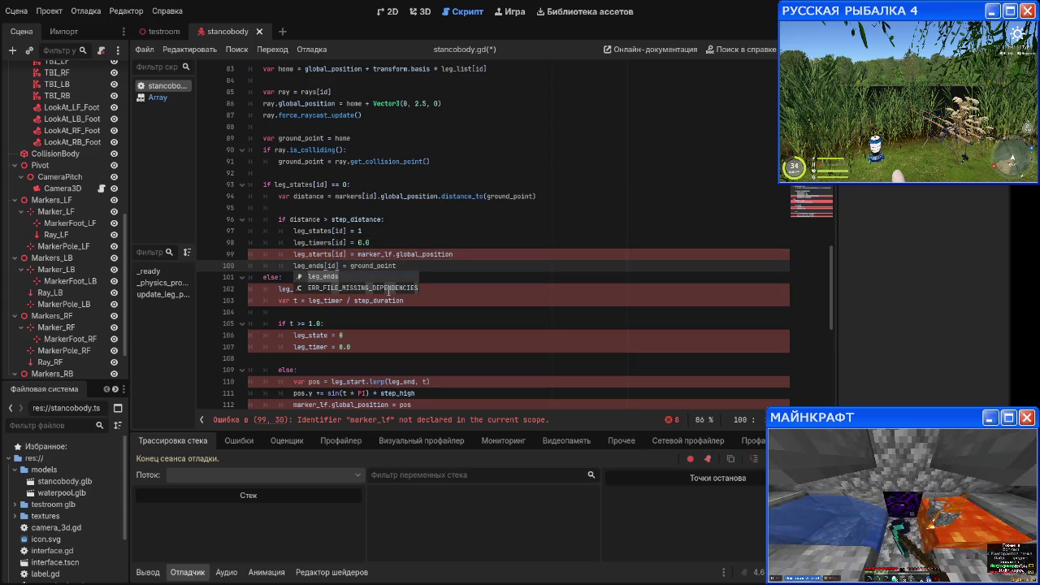
key(Up)
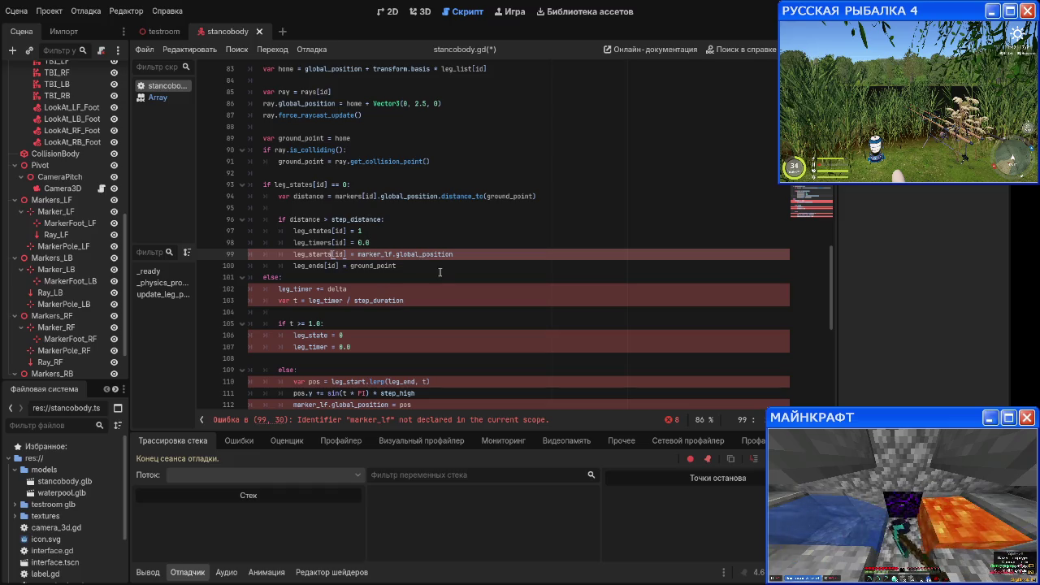
click(441, 273)
click(440, 265)
Step: Replace marker_lf with markers[id] as the source of global_position
key(Up)
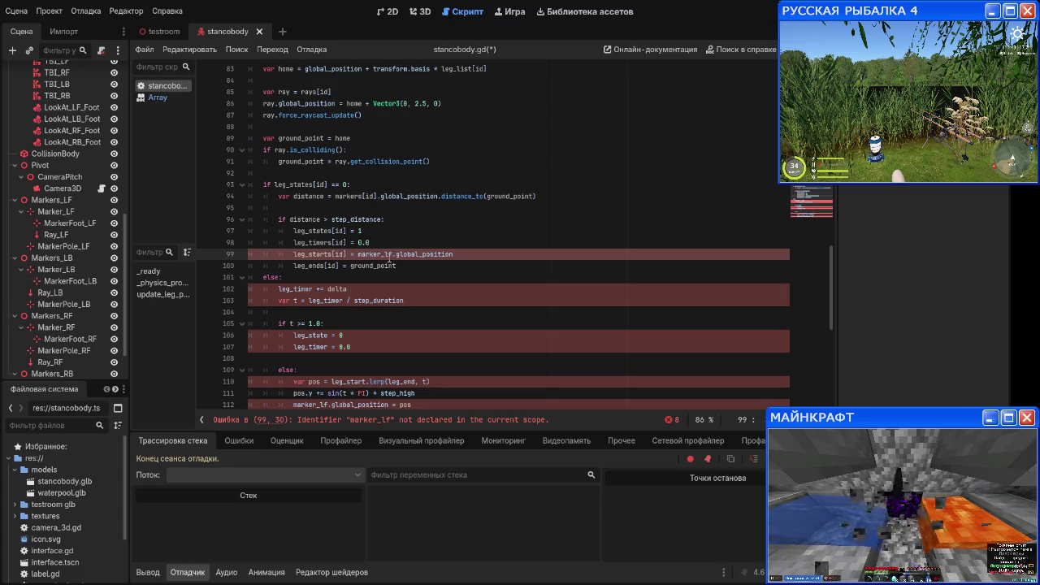
key(BackSpace)
key(BackSpace)
text(s[id)
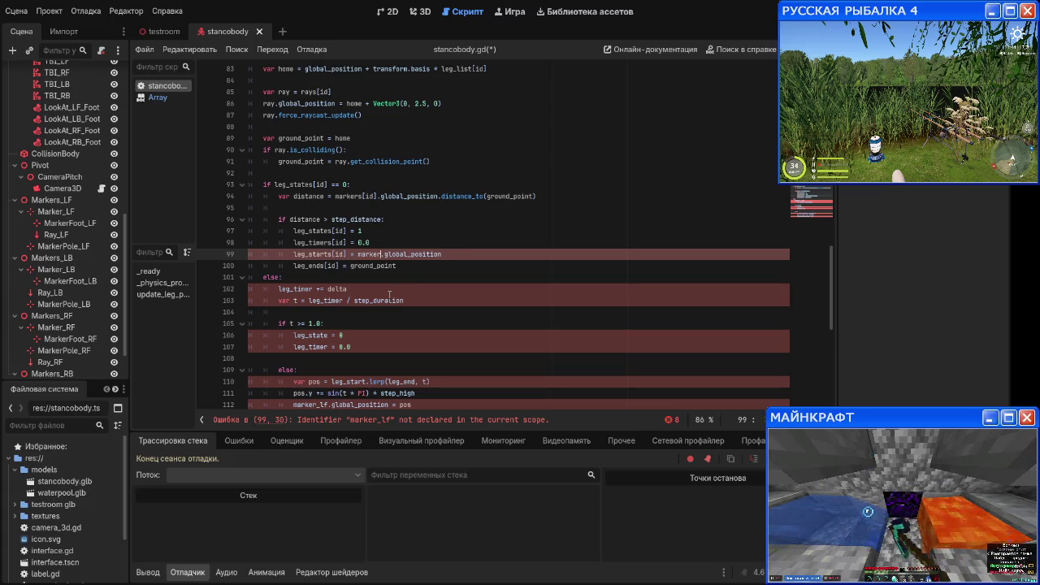
text(])
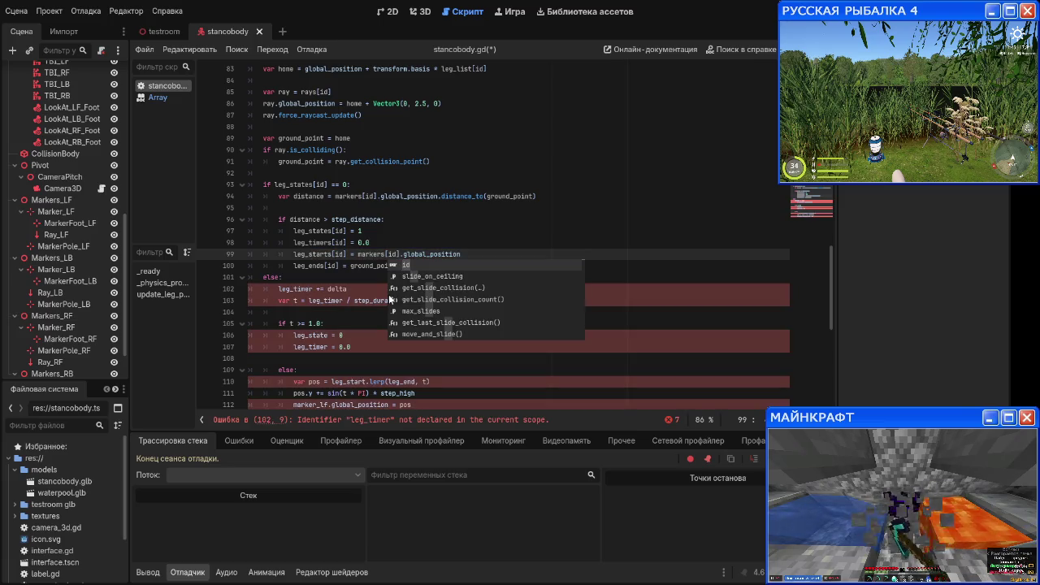
click(445, 262)
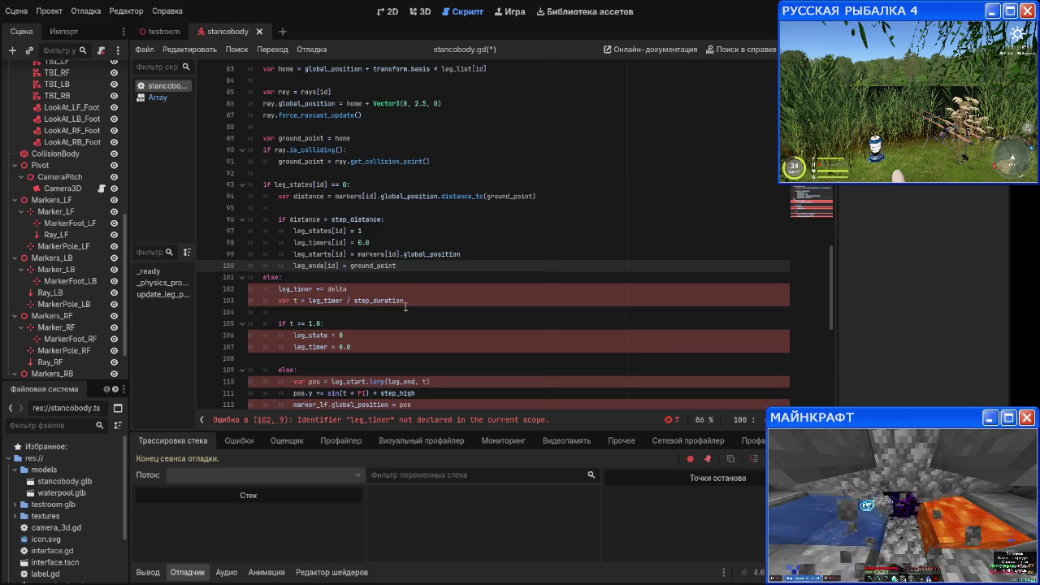
scroll(341, 278, down, 1)
Step: Index leg_timers[id] on lines 102–103 and leg_states[id] on line 106
click(315, 255)
text(s[)
text(id)
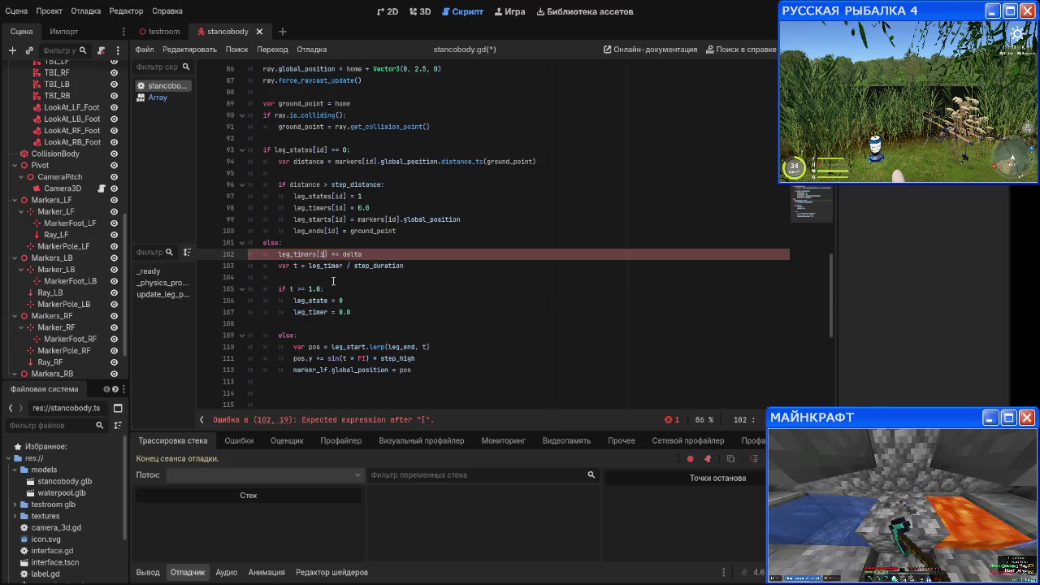
key(Escape)
key(Down)
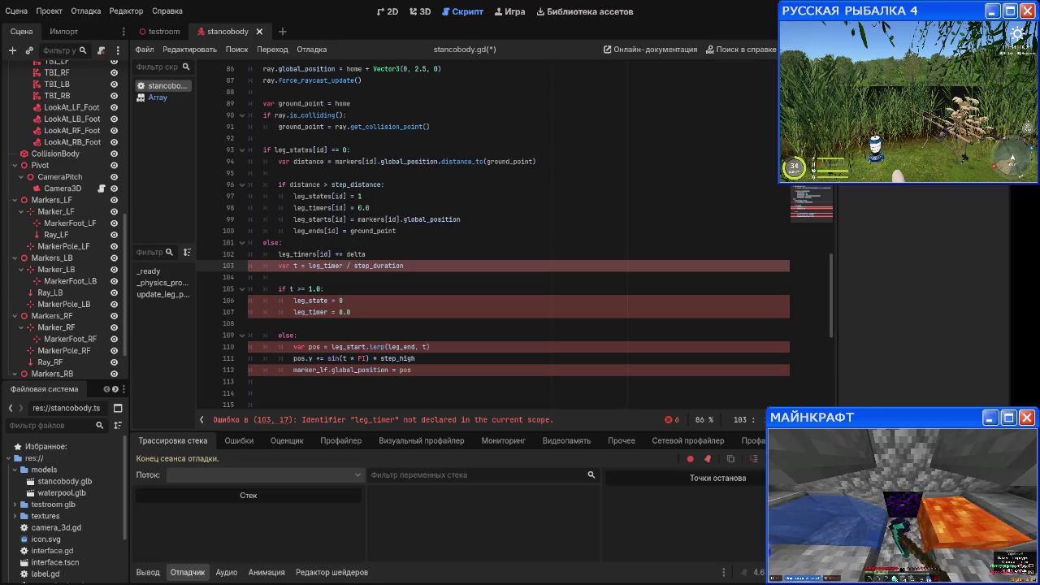
text(s[id)
key(Right)
key(Right)
key(Right)
key(Down)
key(Down)
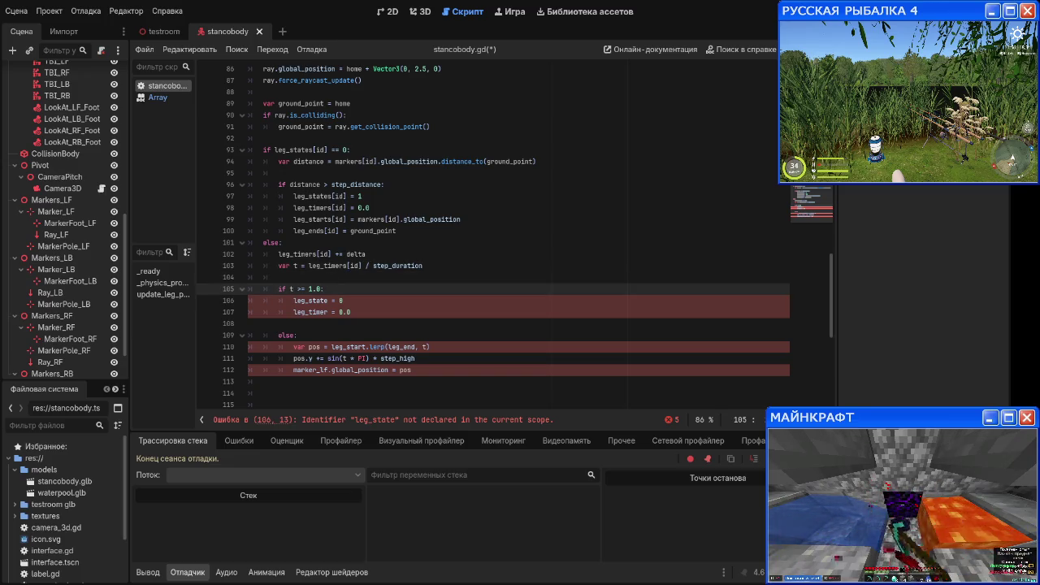
key(Down)
key(Down)
key(Up)
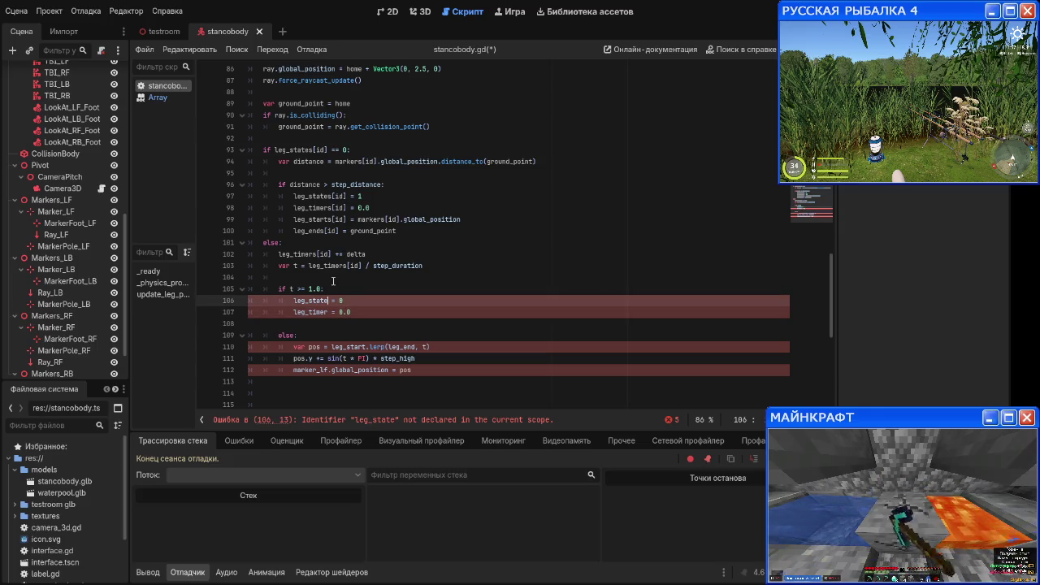
text(s[id)
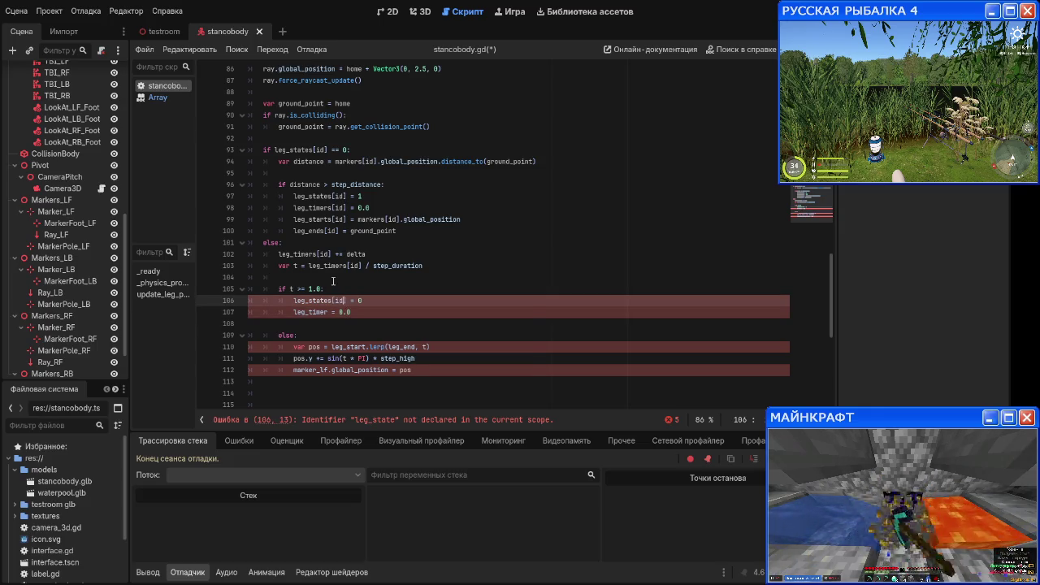
Step: Use leg_timers[id] in the reset and leg_starts[id]/leg_ends[id] in the line-110 interpolation
key(Escape)
key(Down)
text([id)
key(Down)
key(Down)
key(Down)
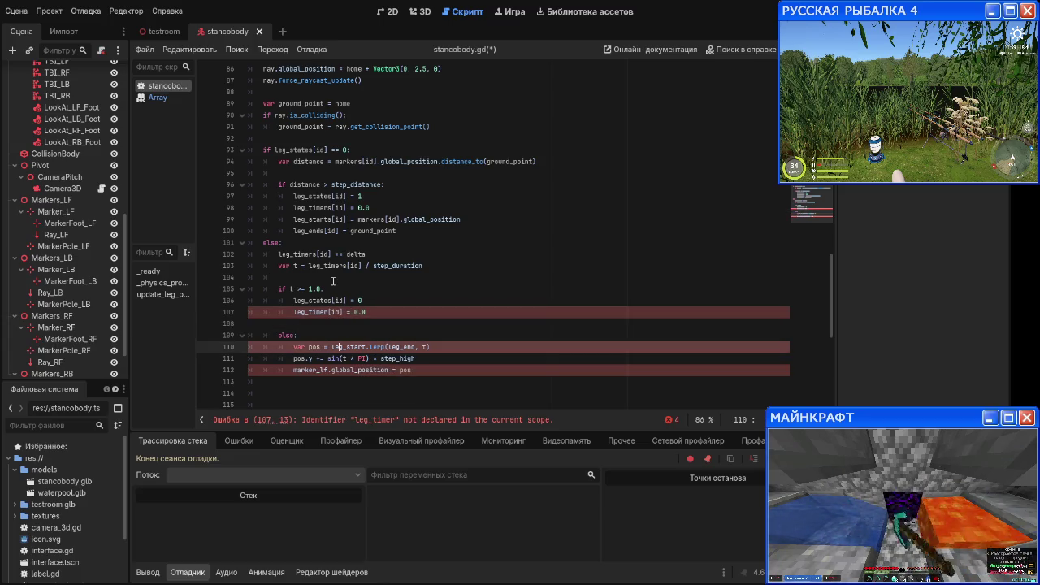
key(Right)
text(s[id)
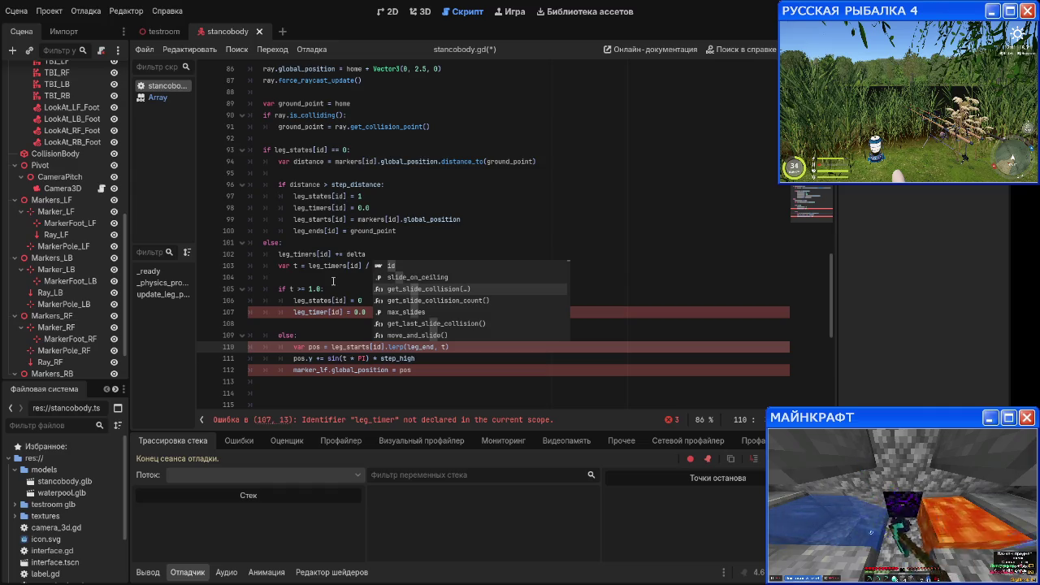
key(Escape)
key(Up)
key(Up)
key(Up)
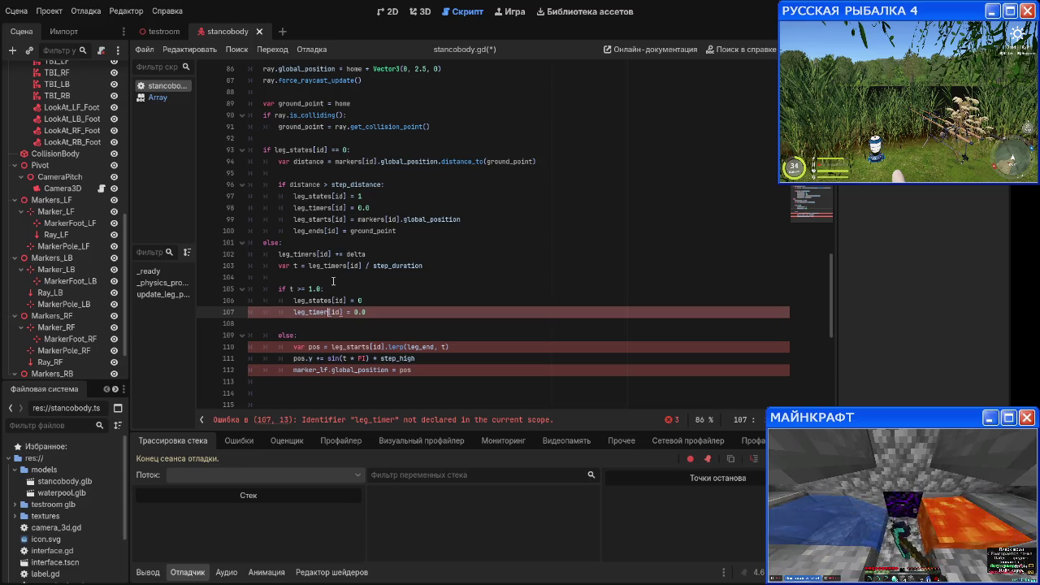
text(s)
key(Down)
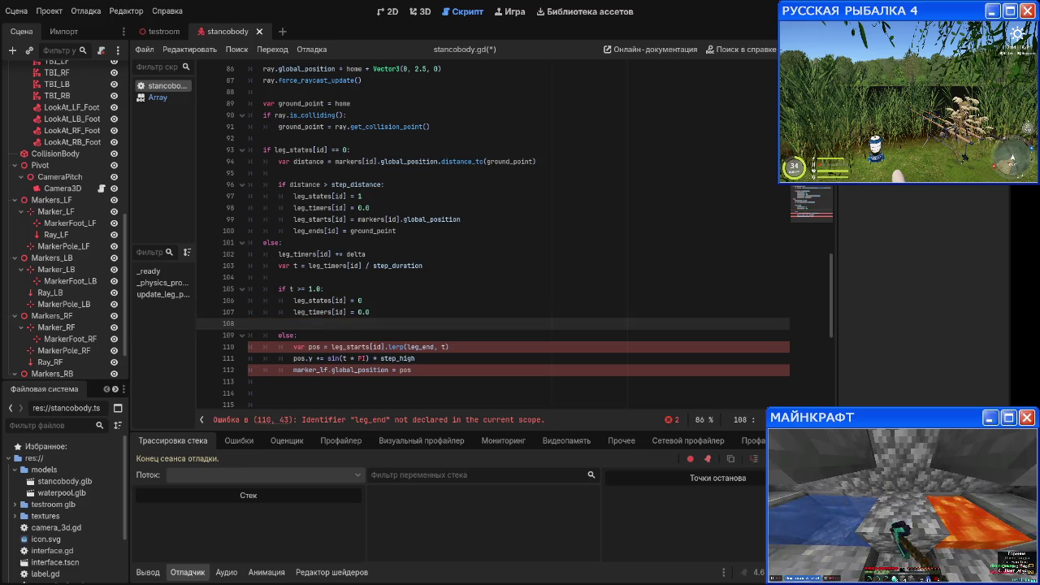
key(Down)
key(Down)
key(Down)
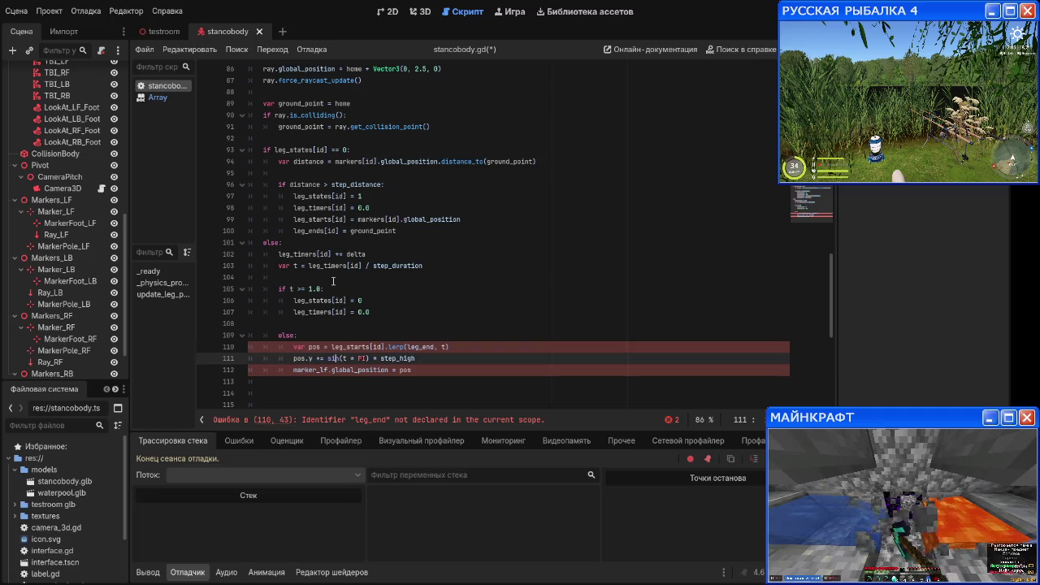
key(Up)
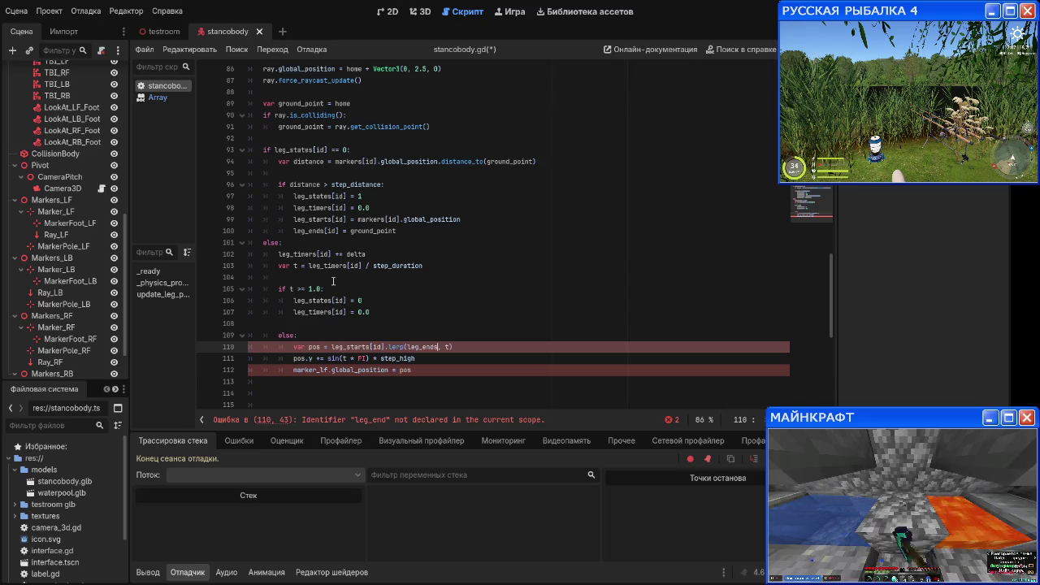
text(s[id)
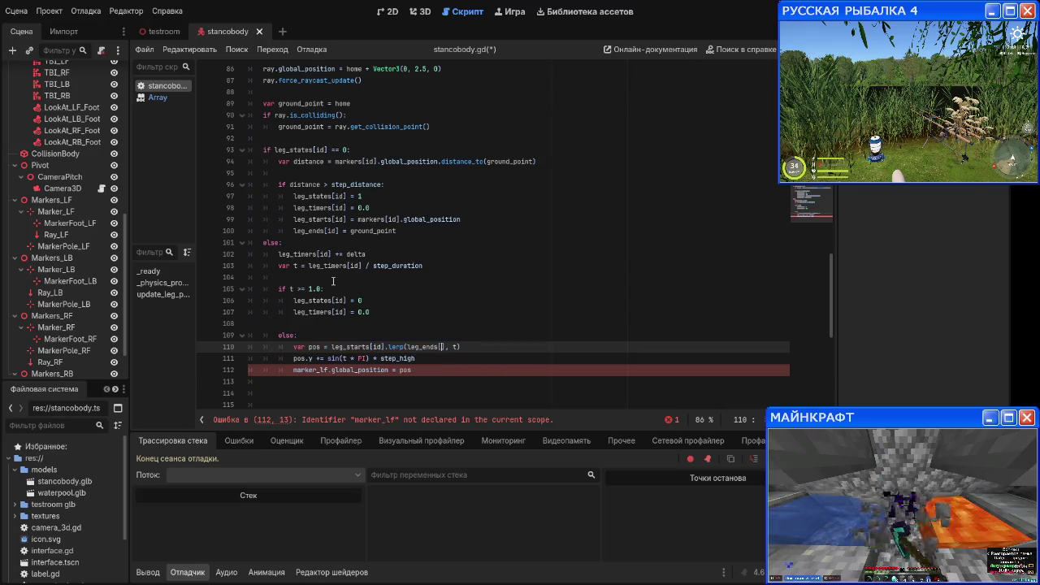
Step: Replace marker_lf with markers[id] on line 112, then save and run with F5
key(Escape)
key(Down)
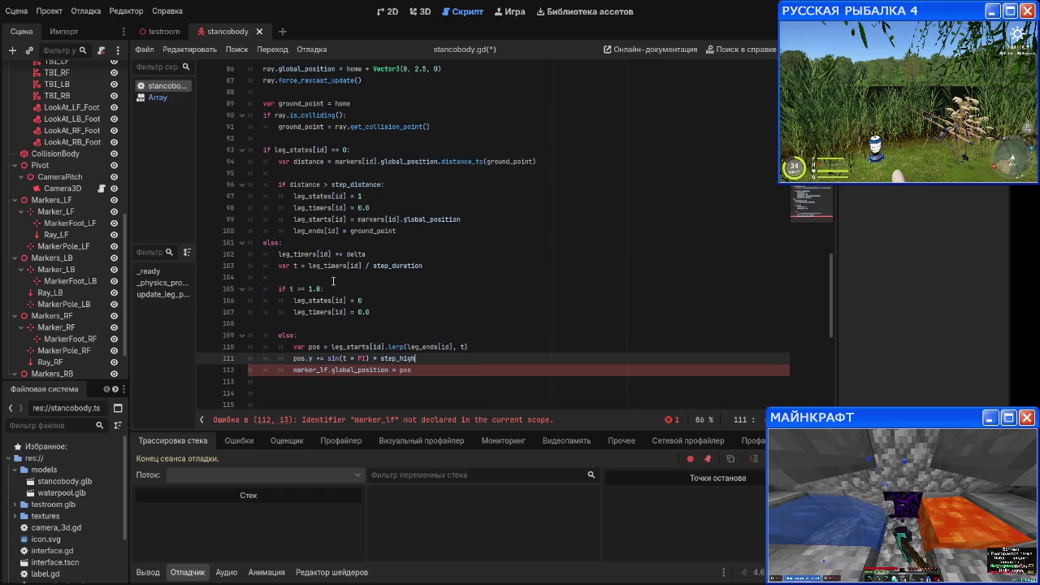
key(Down)
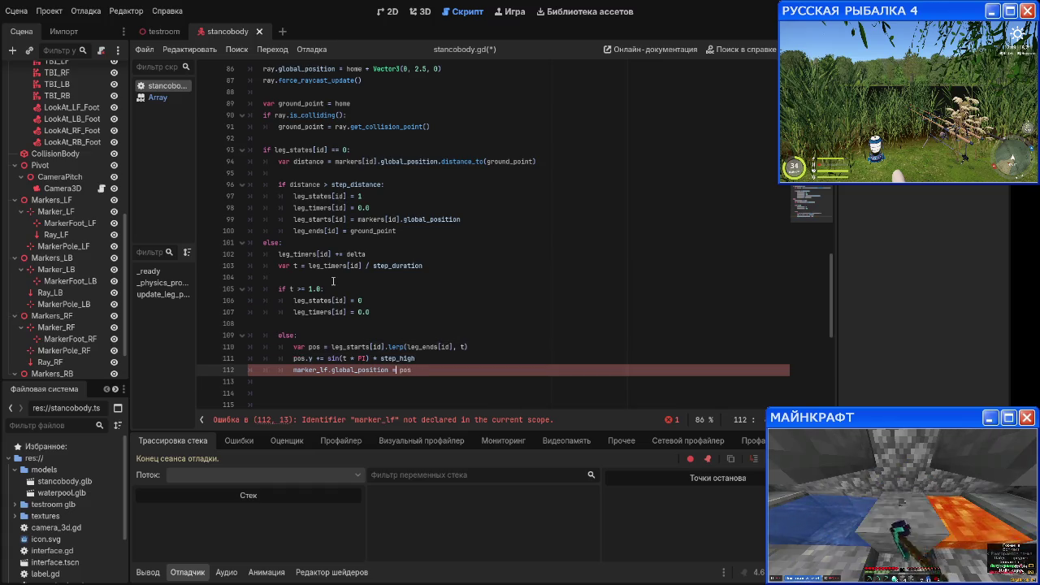
key(BackSpace)
key(BackSpace)
key(BackSpace)
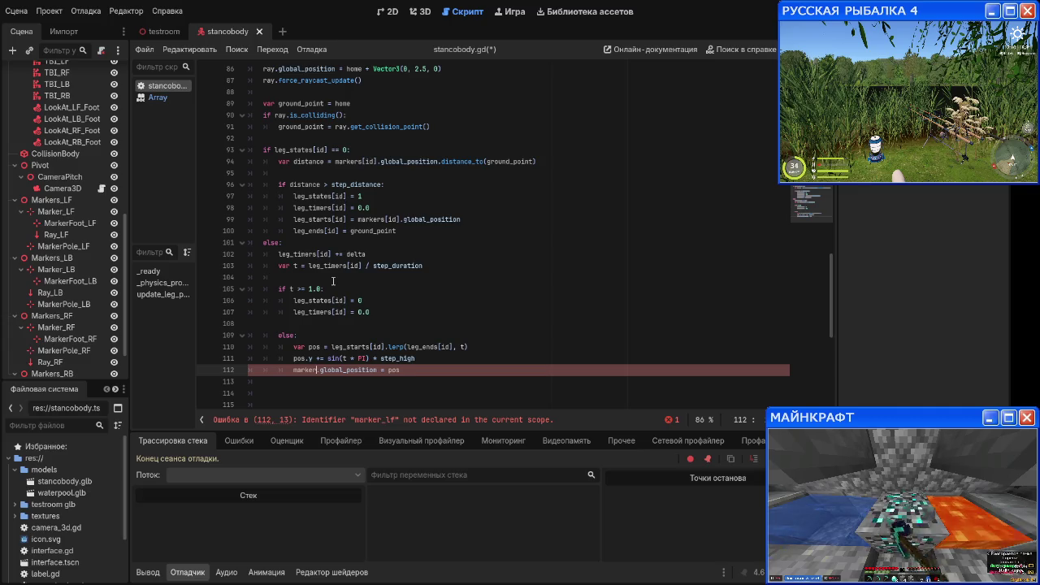
text(s[id])
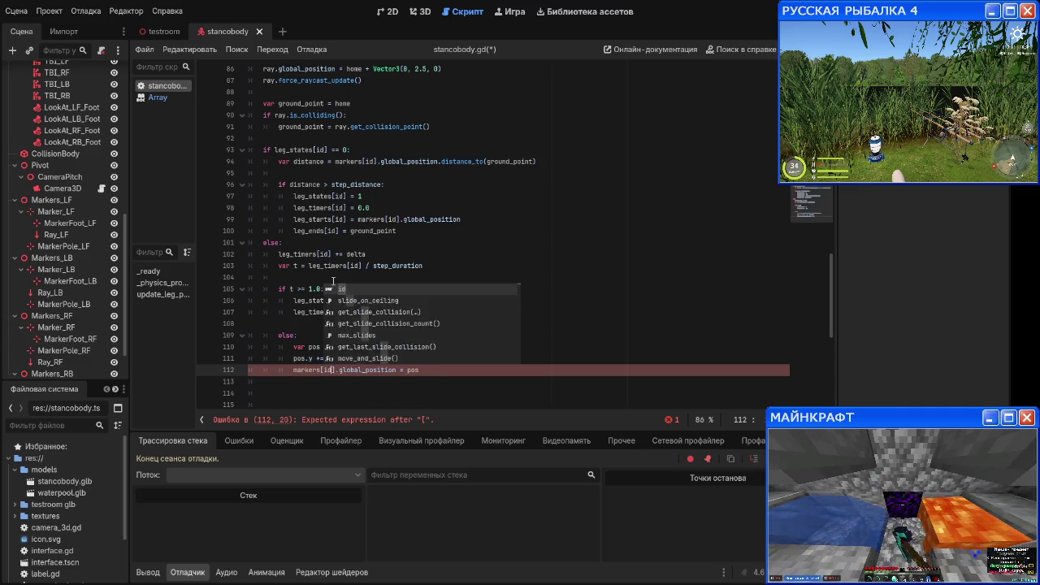
key(Up)
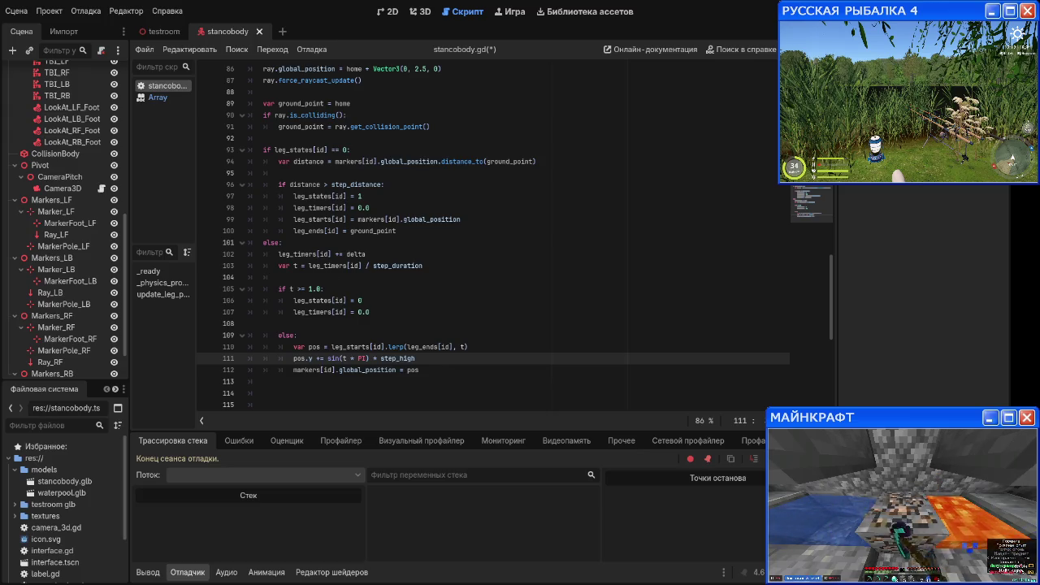
key(F5)
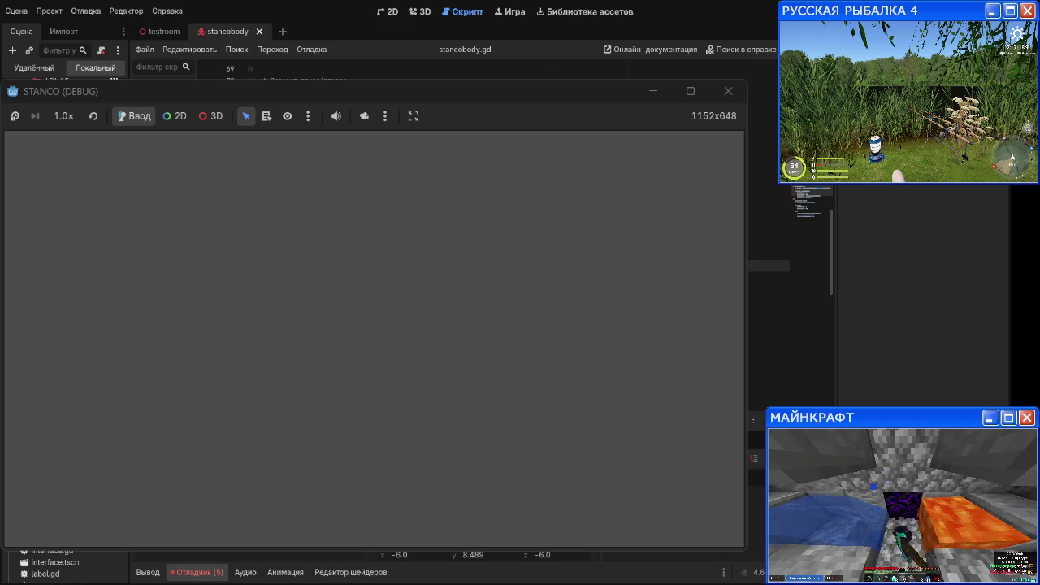
Step: Close the game window and view the debugger's five Ray-node-not-found errors
click(728, 91)
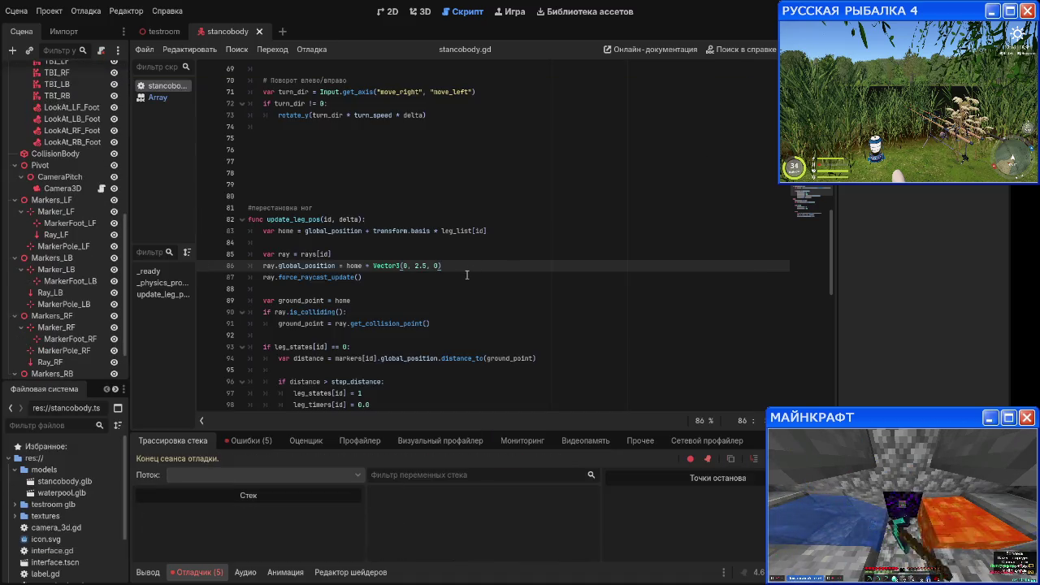
click(265, 440)
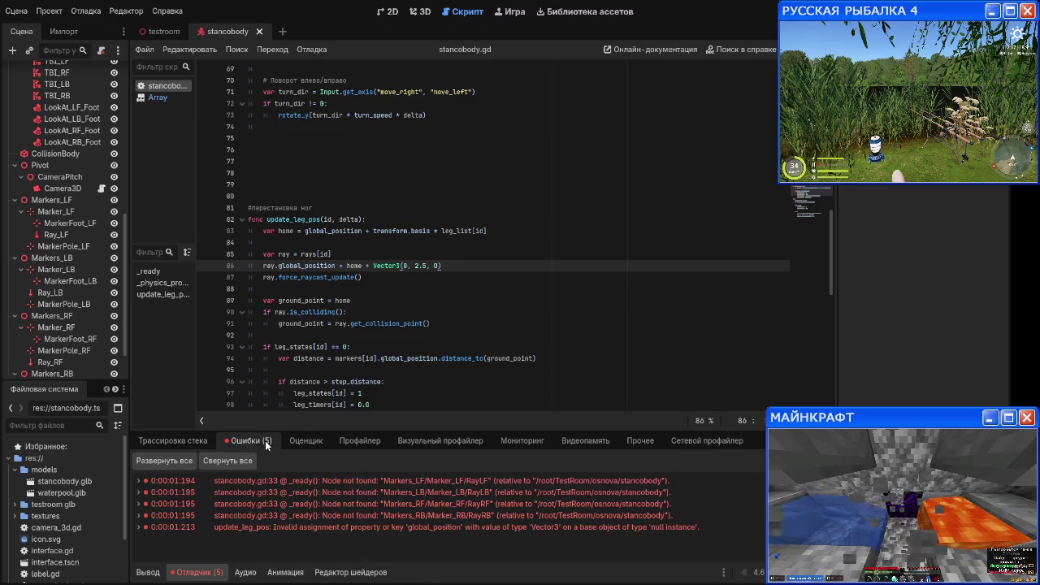
Step: Jump to line 33, change "/Ray" to "/Ray_" in the ray path, and rerun
click(385, 486)
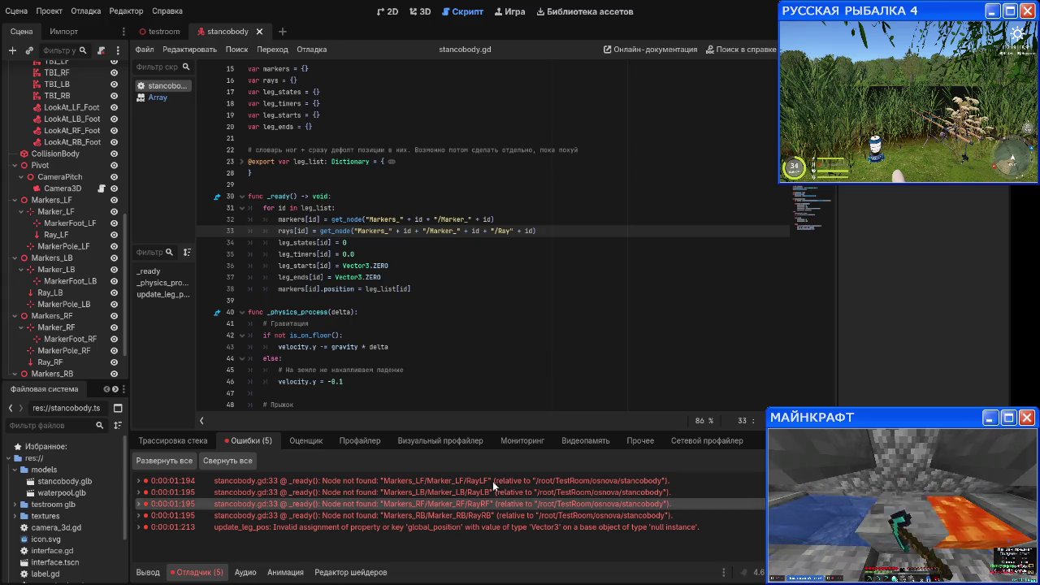
click(390, 480)
scroll(45, 264, down, 2)
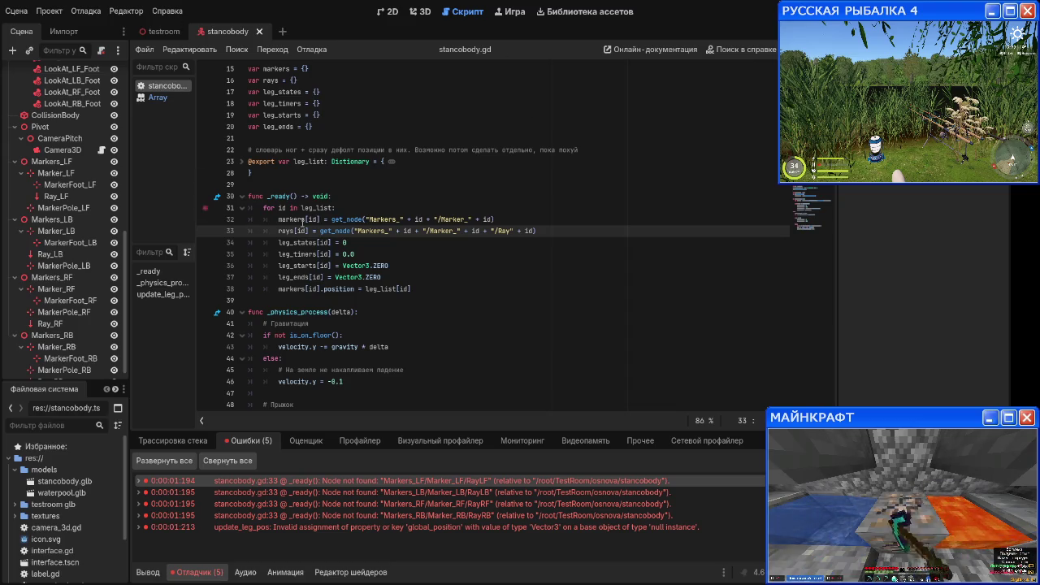
click(510, 231)
text(_)
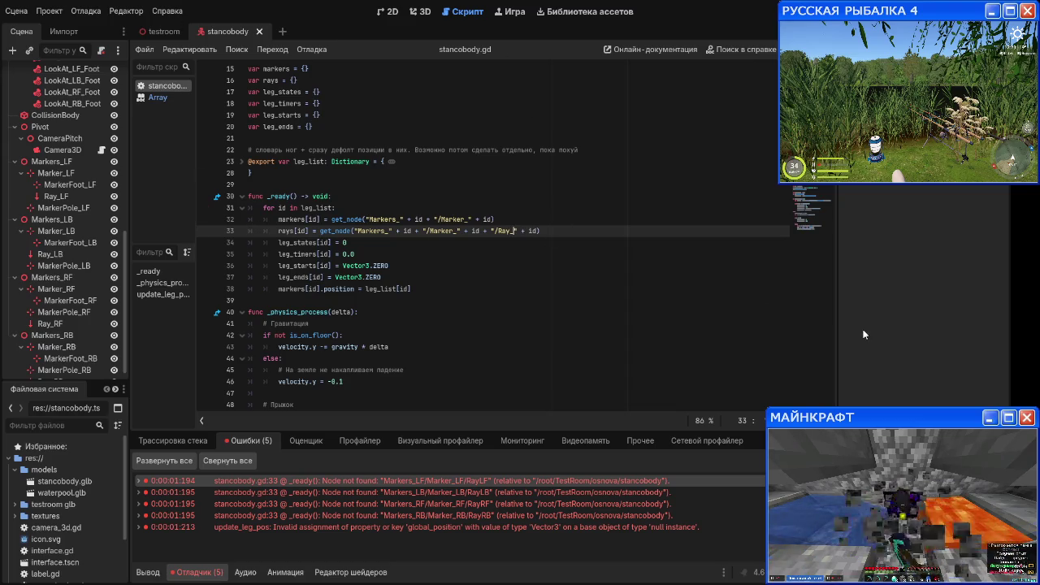
key(F5)
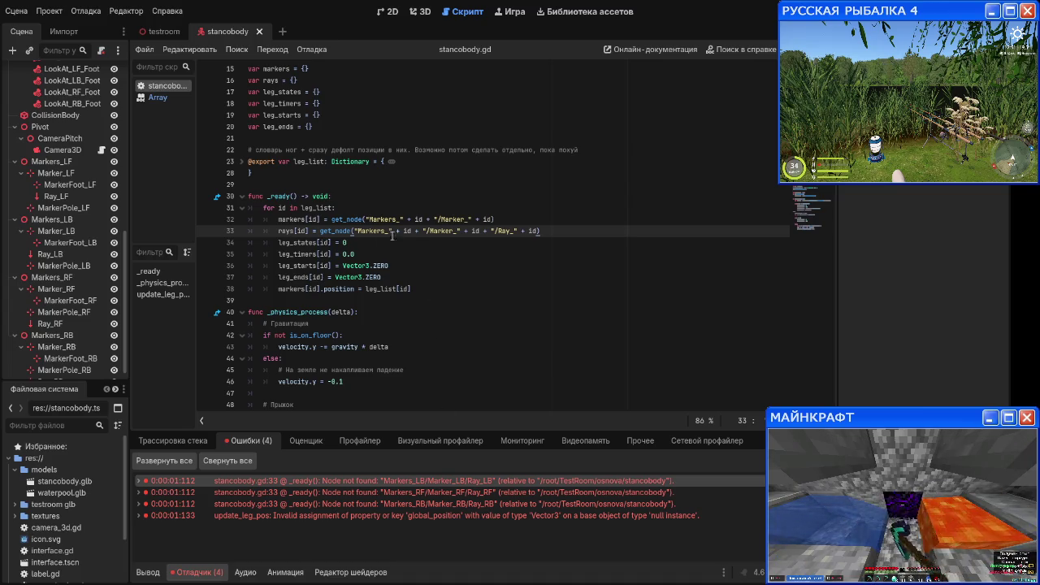
Step: Inspect the Markers_LB, Marker_LB and Ray_LB nodes in the Scene tree
drag(357, 234, 393, 232)
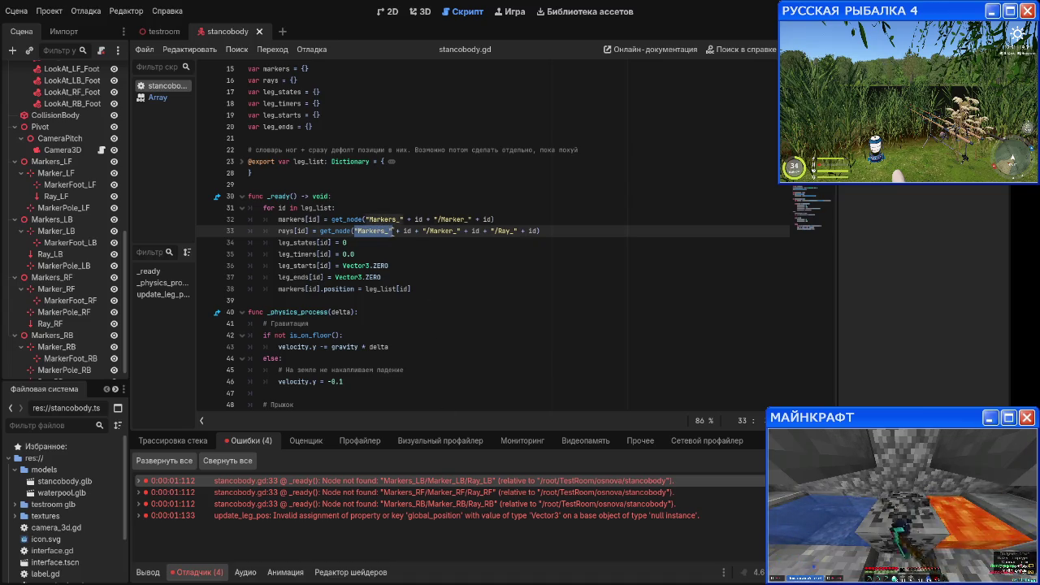
scroll(28, 223, up, 10)
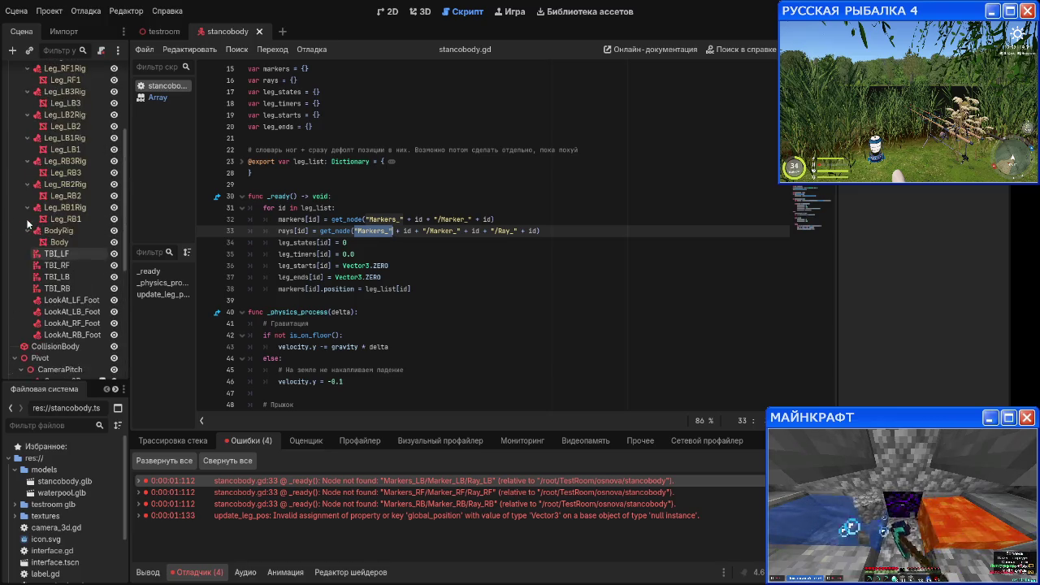
scroll(29, 222, down, 8)
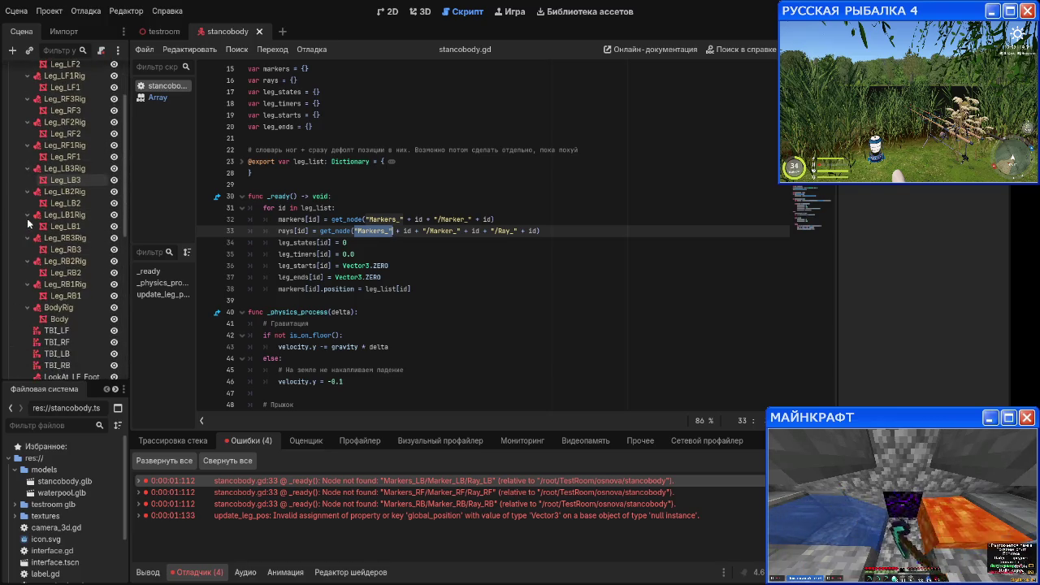
scroll(28, 222, down, 2)
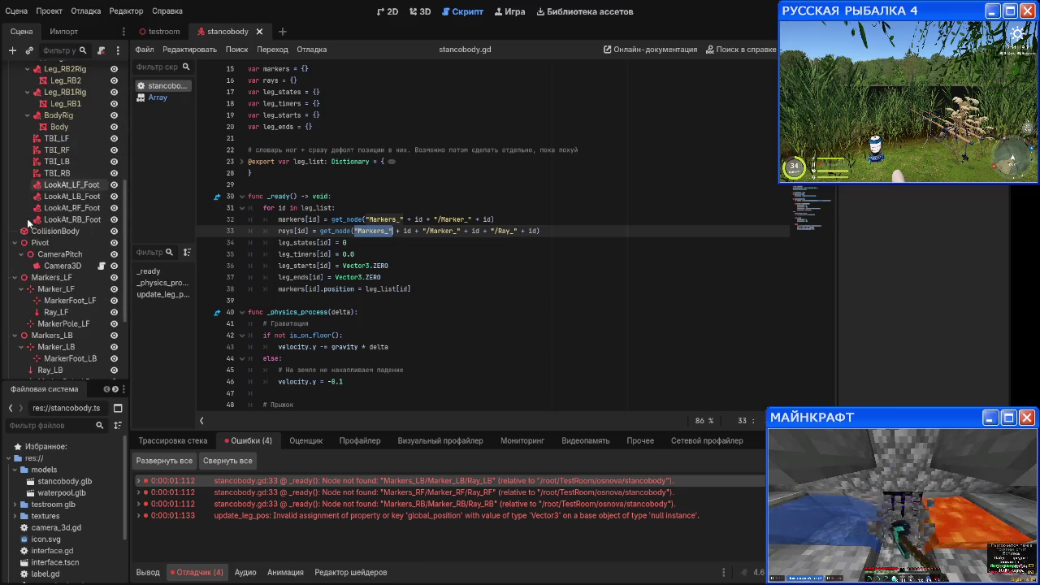
scroll(55, 246, down, 3)
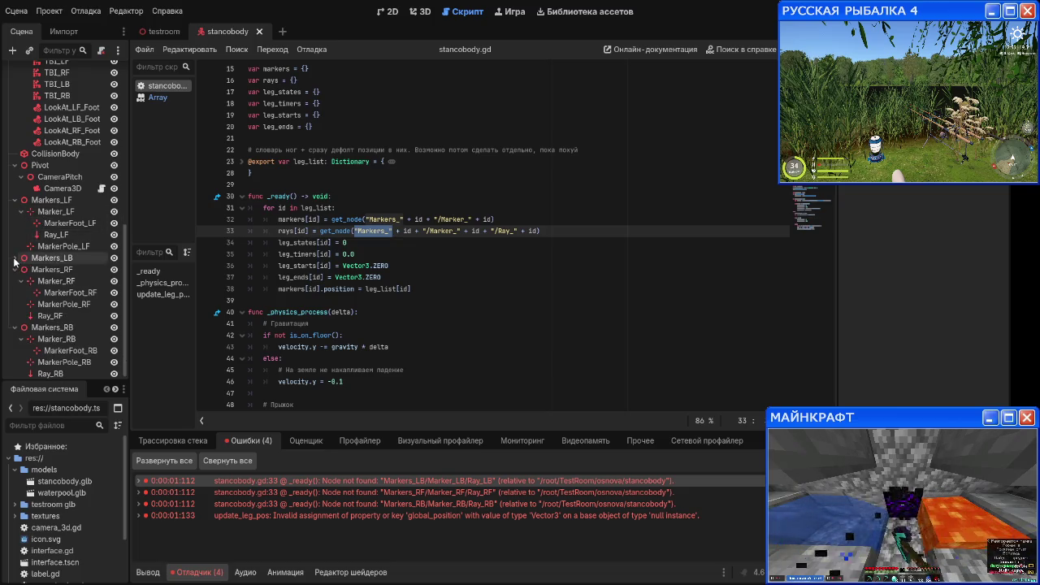
scroll(69, 240, down, 2)
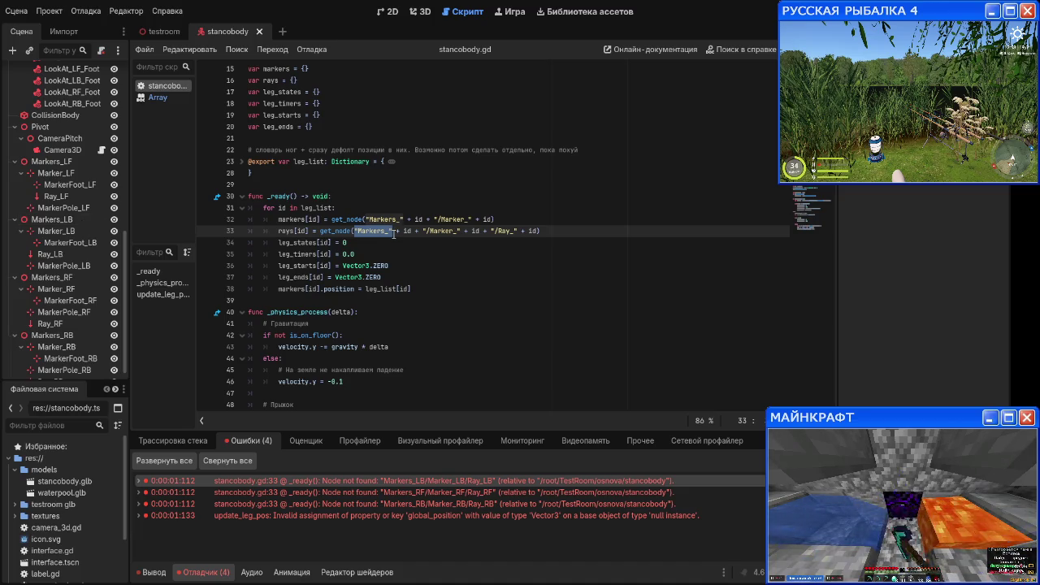
click(15, 219)
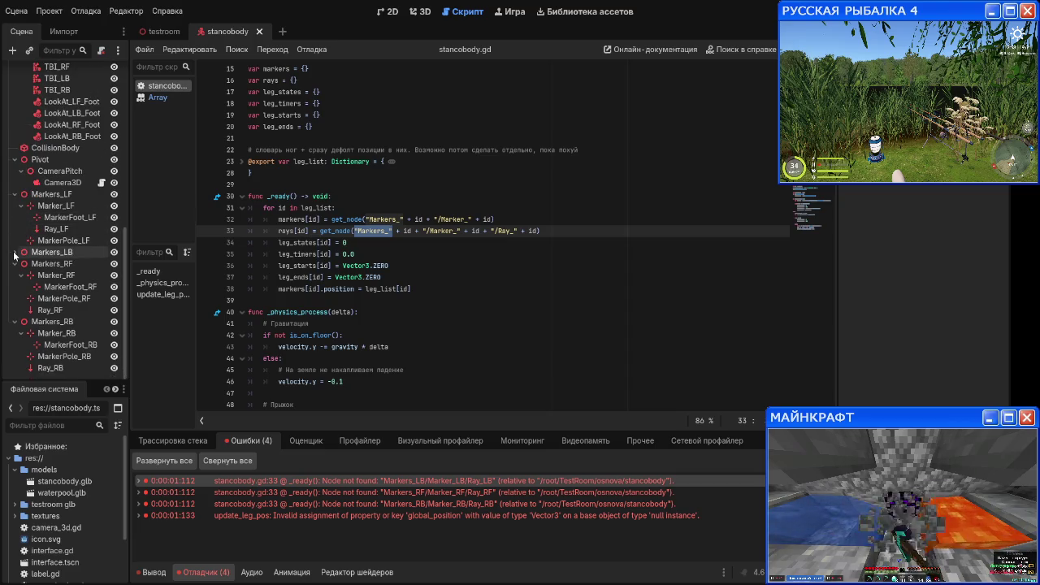
click(15, 253)
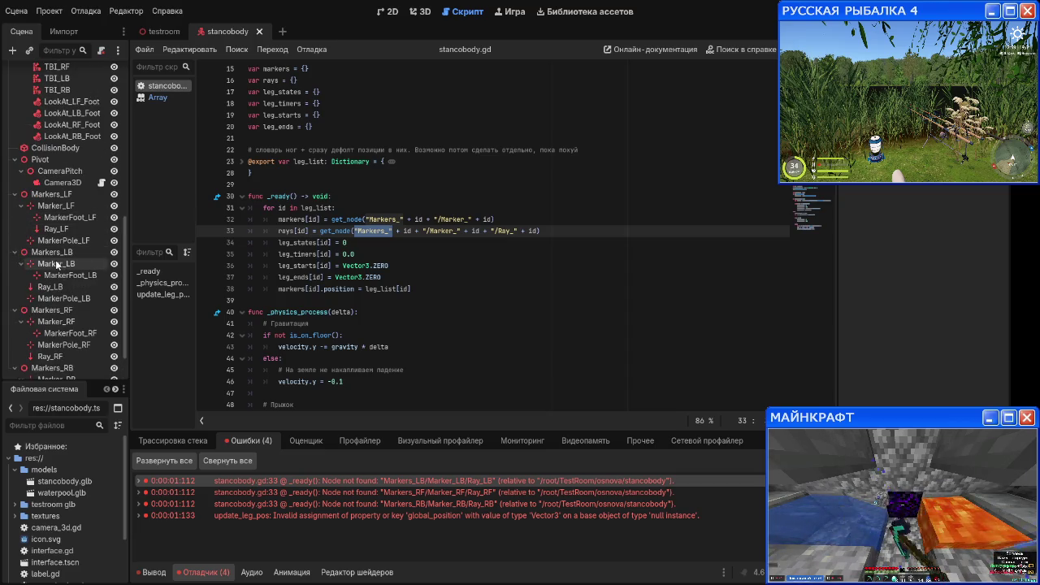
click(52, 251)
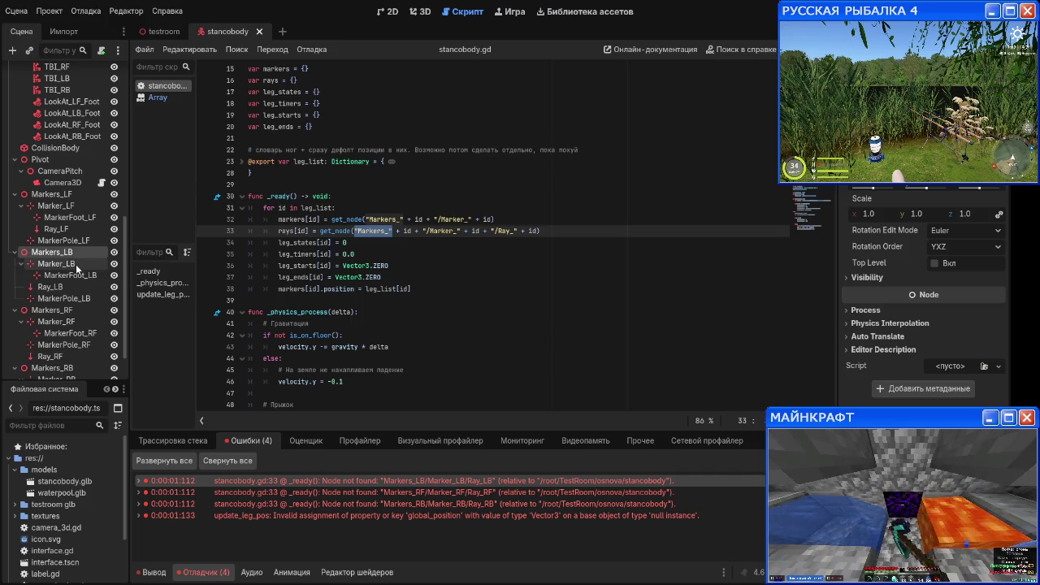
click(75, 264)
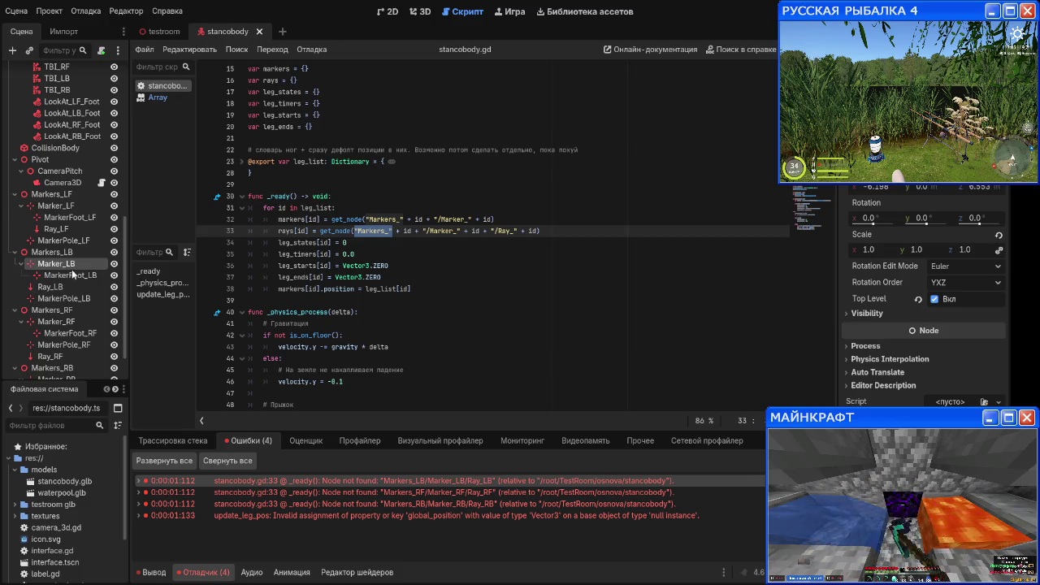
click(62, 285)
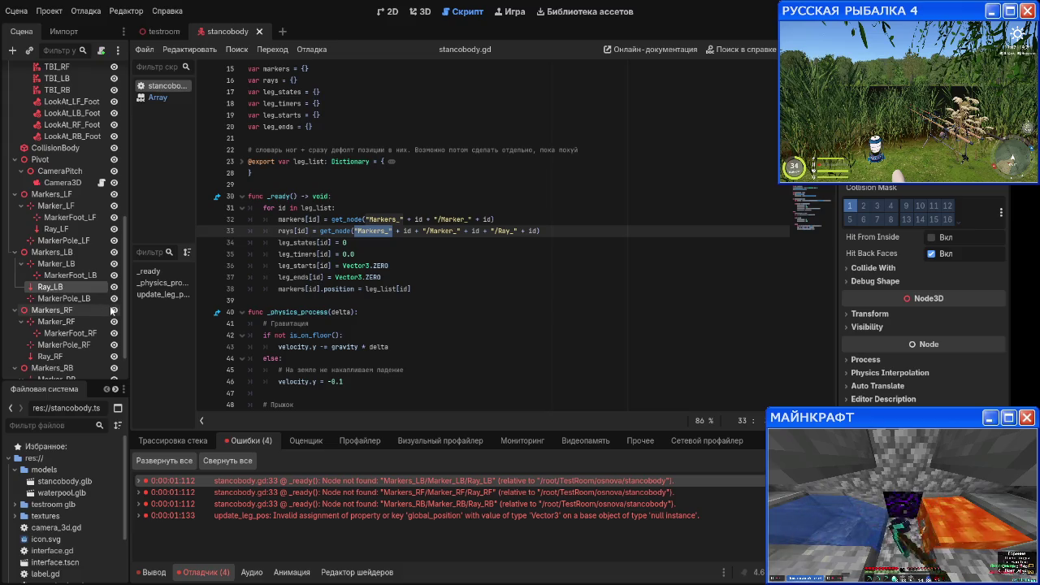
Step: Return the caret to line 33 and run the game again
click(524, 243)
click(522, 231)
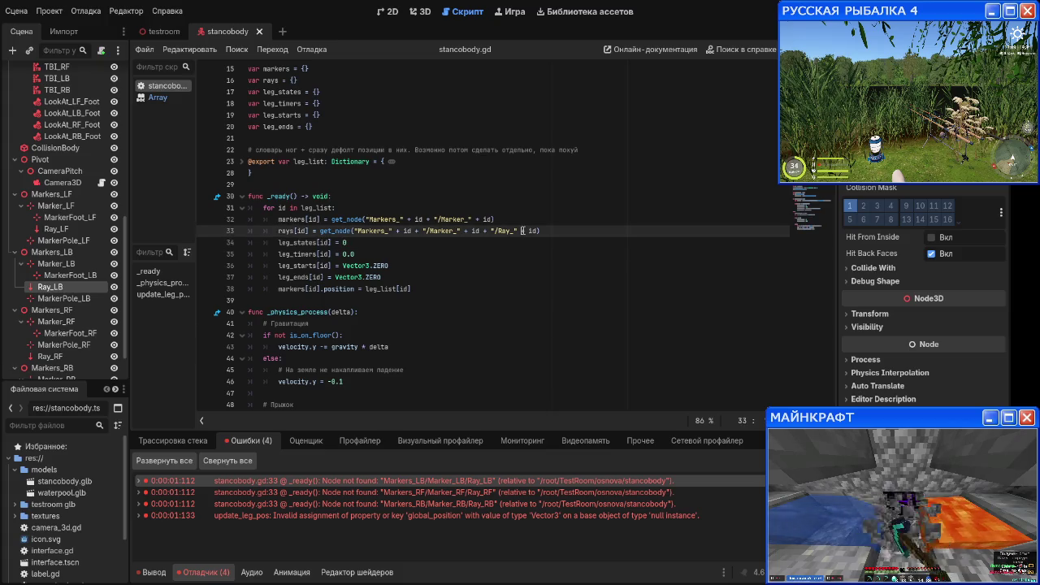
key(F5)
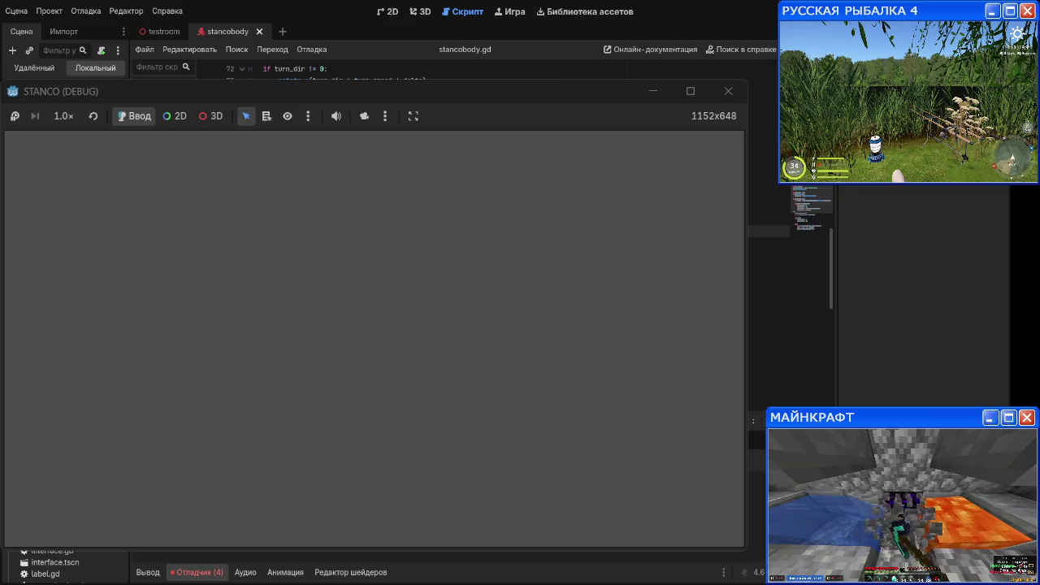
Step: Review the script, then save and relaunch the spider game with F5
scroll(768, 244, down, 5)
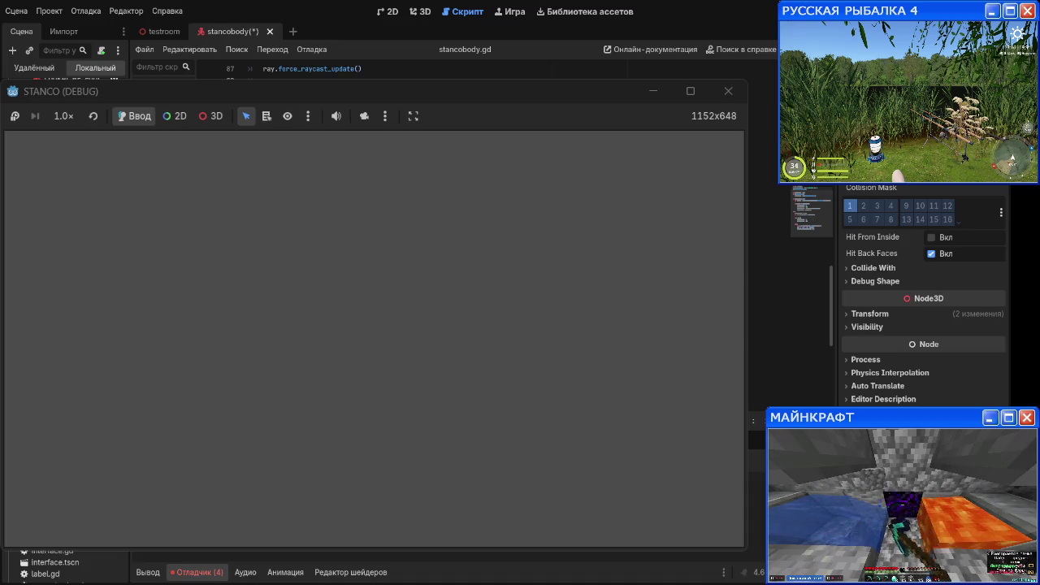
scroll(487, 71, up, 6)
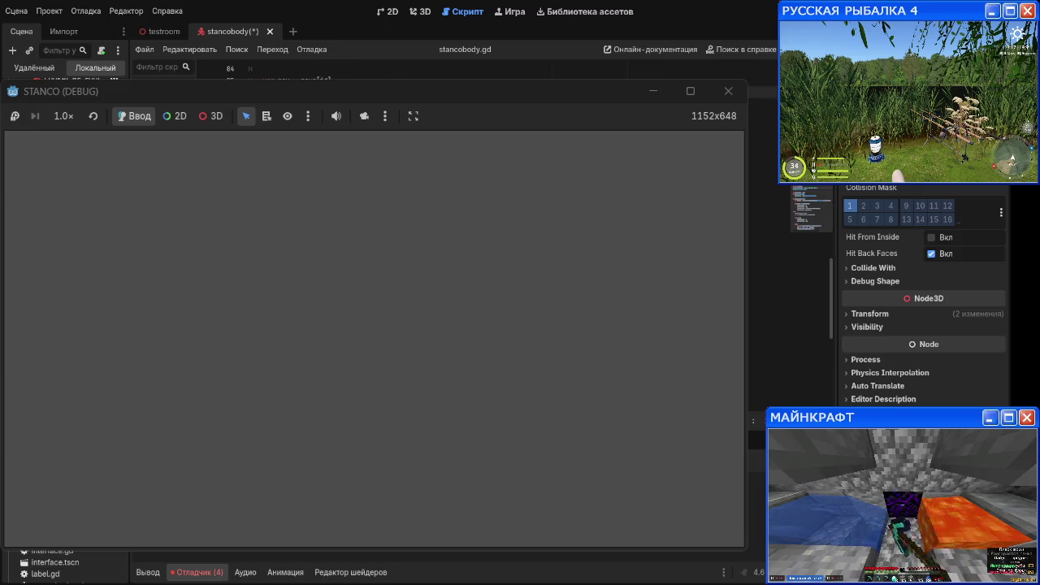
key(F5)
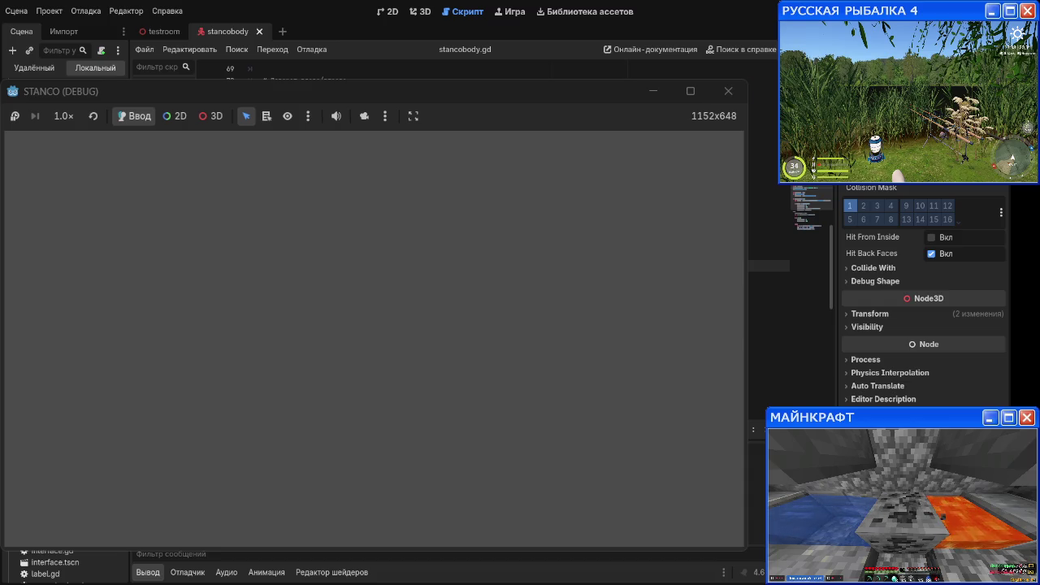
Step: Stop the game and examine the spider's leg rays in the 3D view
click(727, 91)
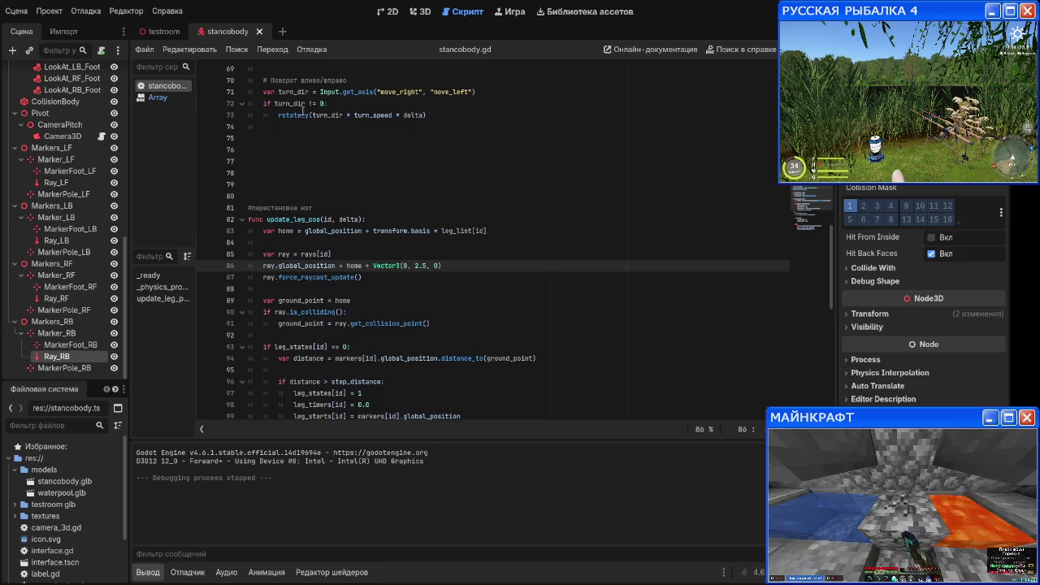
click(419, 11)
scroll(568, 337, up, 10)
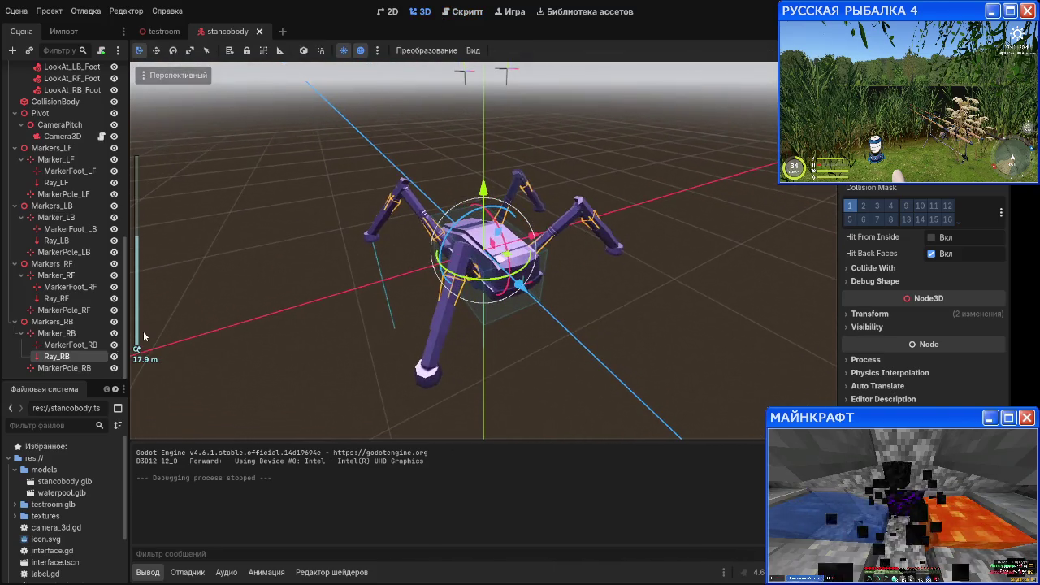
drag(526, 377, 547, 381)
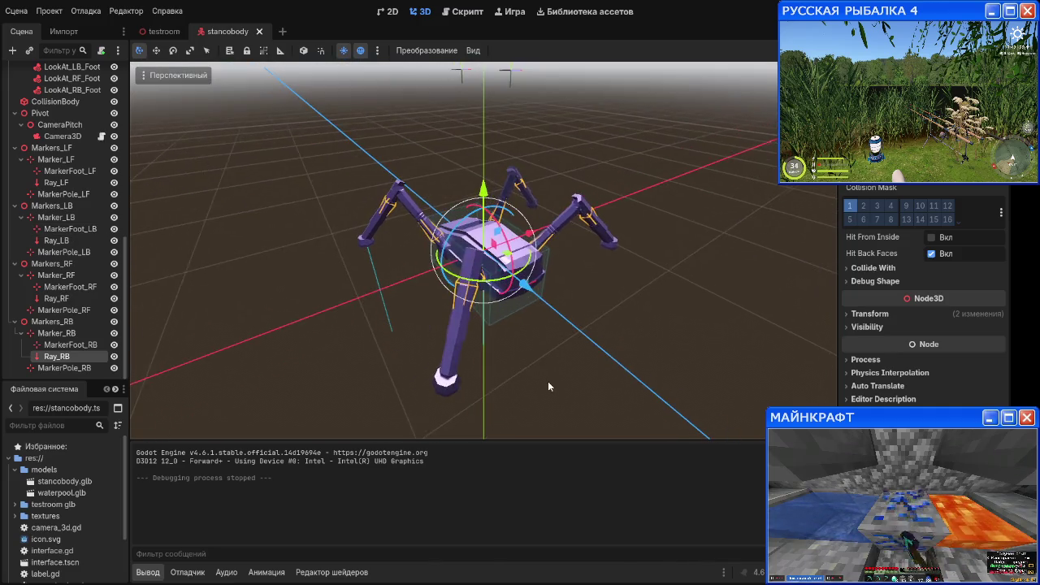
scroll(66, 170, up, 3)
scroll(66, 186, down, 3)
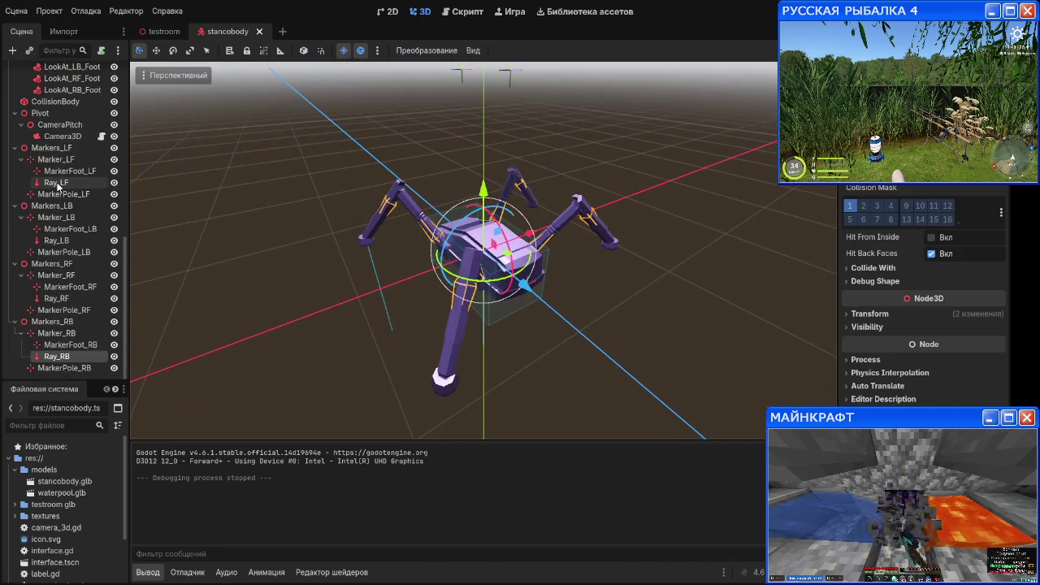
click(57, 183)
click(69, 241)
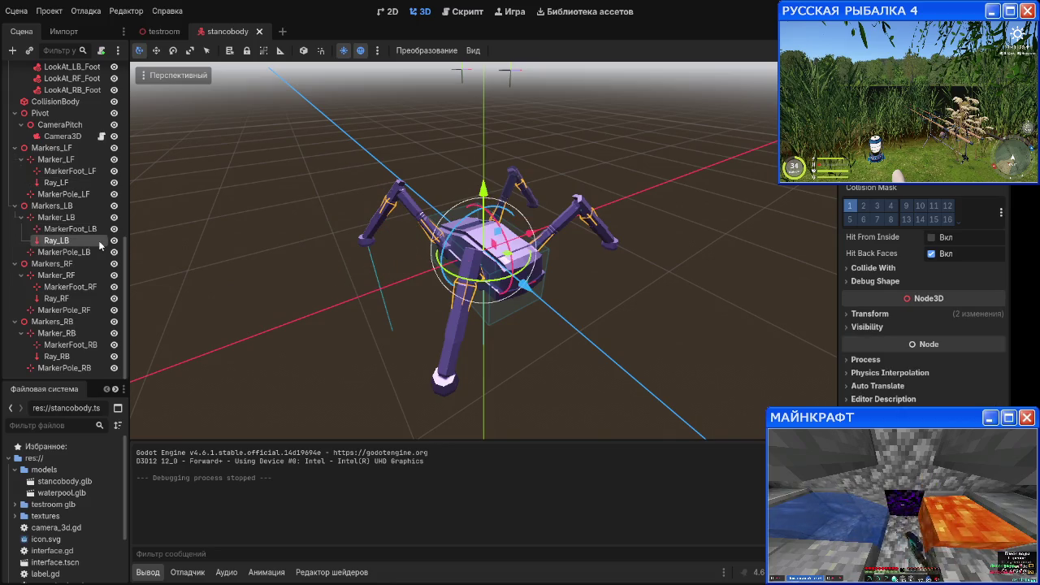
click(57, 183)
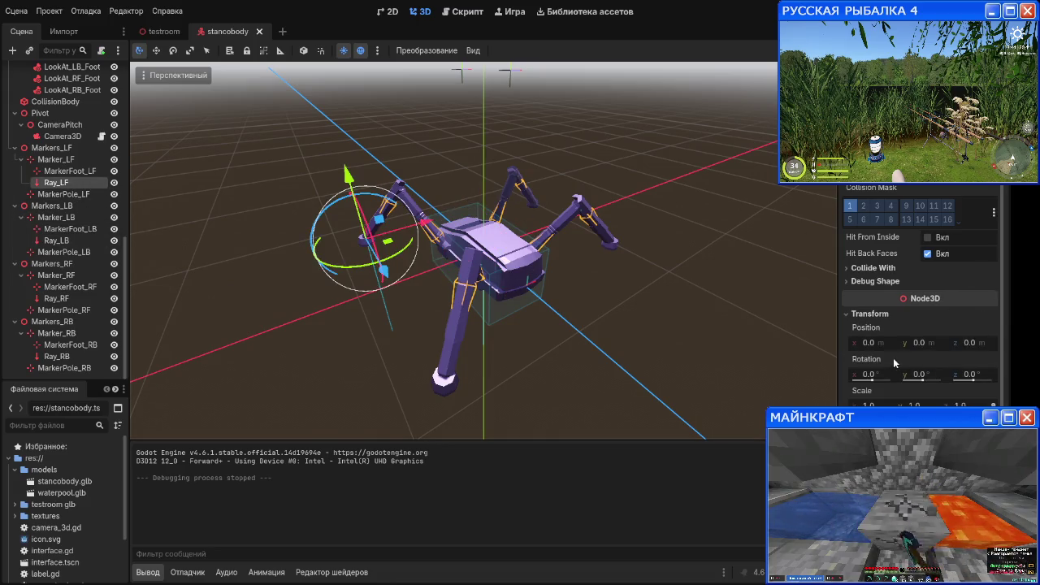
Step: Reset Ray_LB, Ray_RF and Ray_RB positions to 0, 0, 0 and save the scene
click(868, 315)
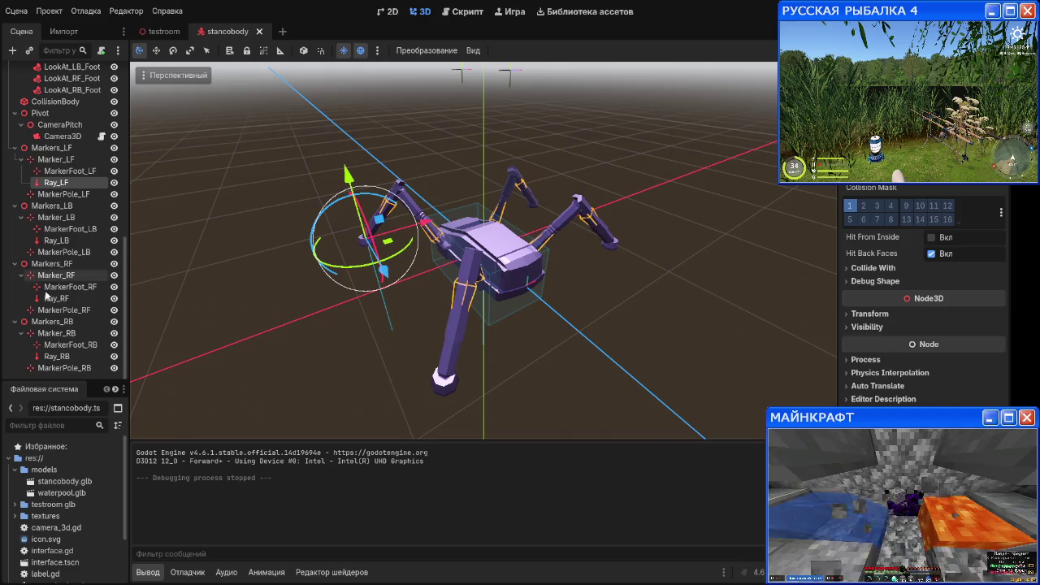
click(57, 240)
click(952, 314)
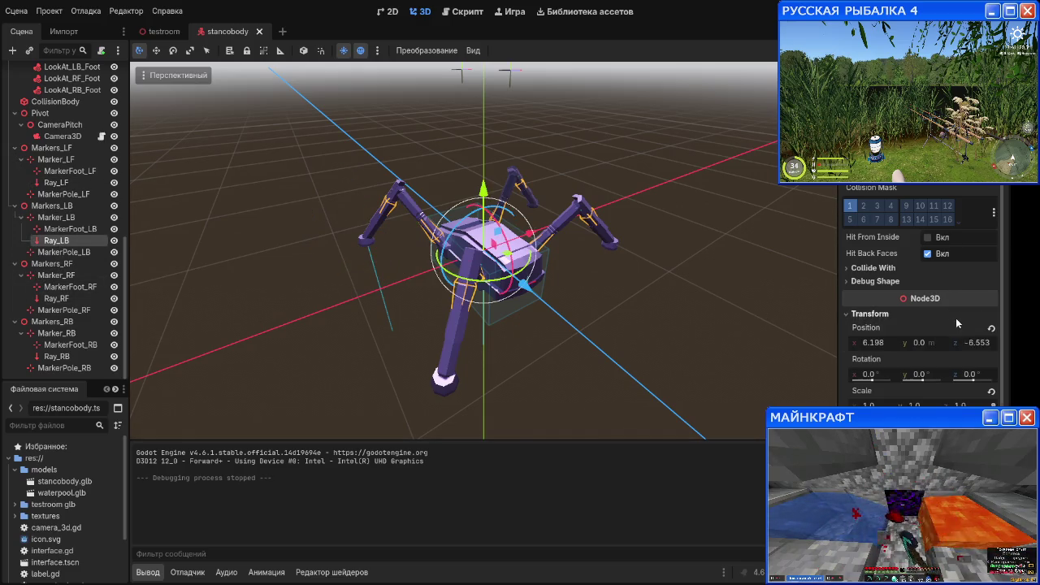
click(991, 328)
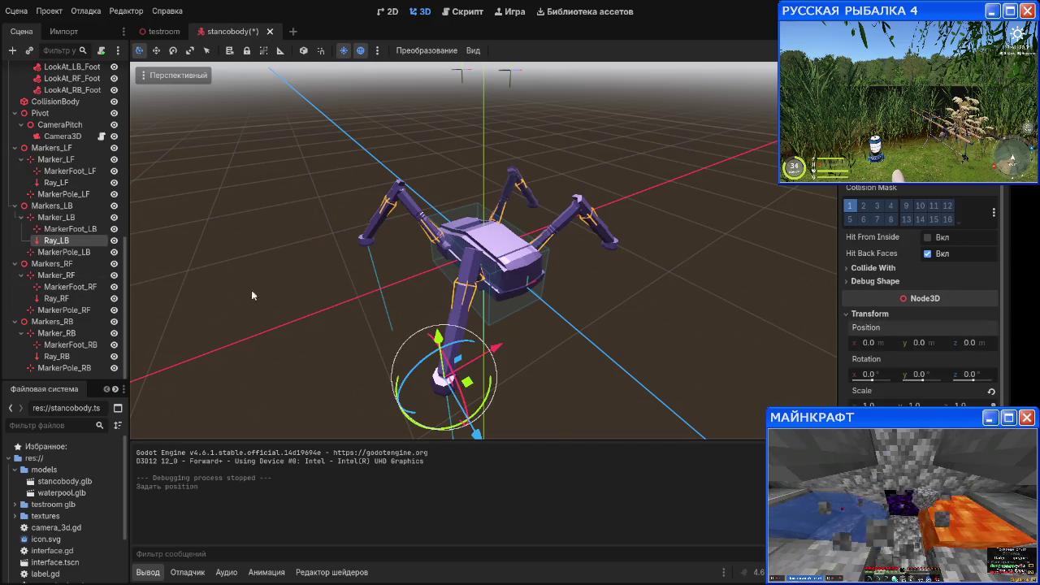
click(61, 297)
click(941, 329)
click(936, 314)
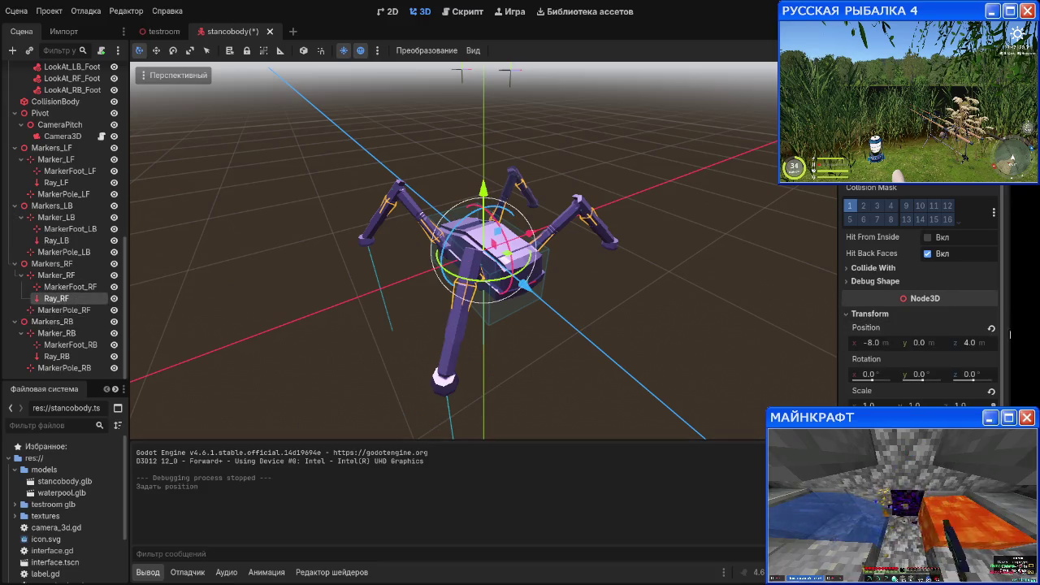
click(991, 329)
click(64, 367)
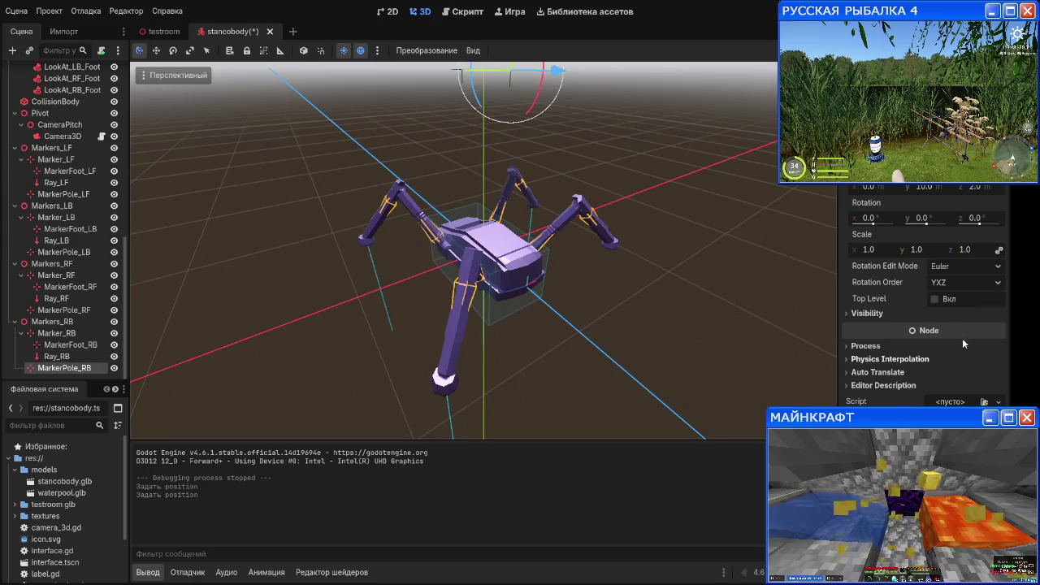
click(57, 356)
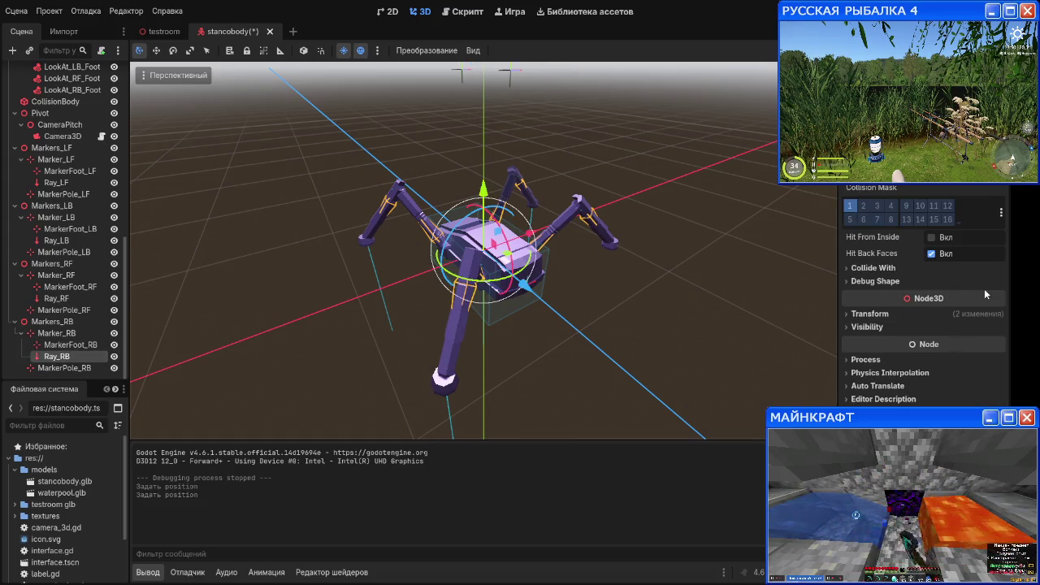
click(966, 312)
click(991, 327)
key(ctrl+s)
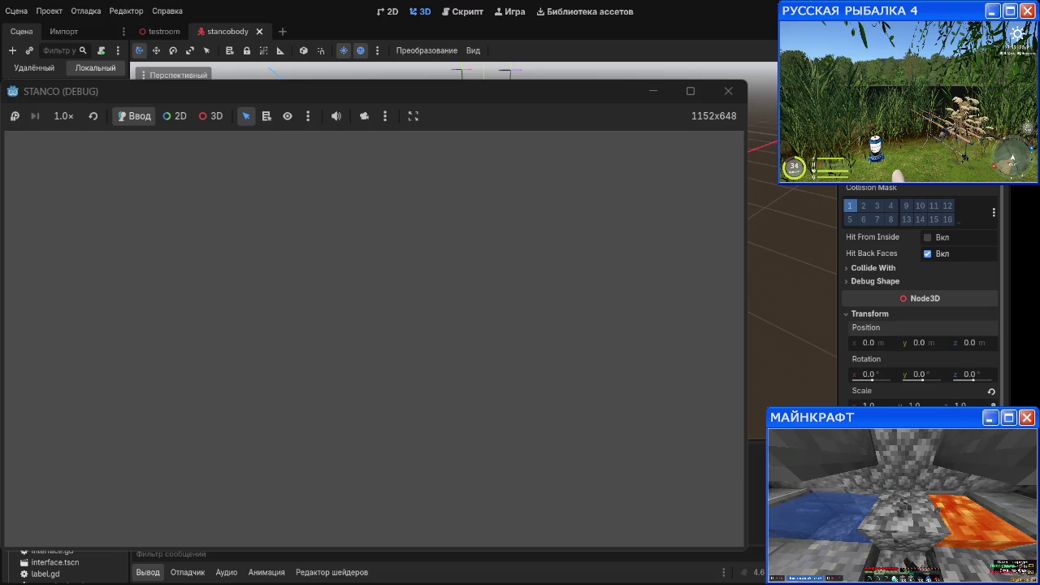
Step: Set the stancobody root's Step Distance to 3.0 and run the game again
click(728, 91)
click(46, 72)
click(936, 187)
text(3.1)
key(Return)
key(F5)
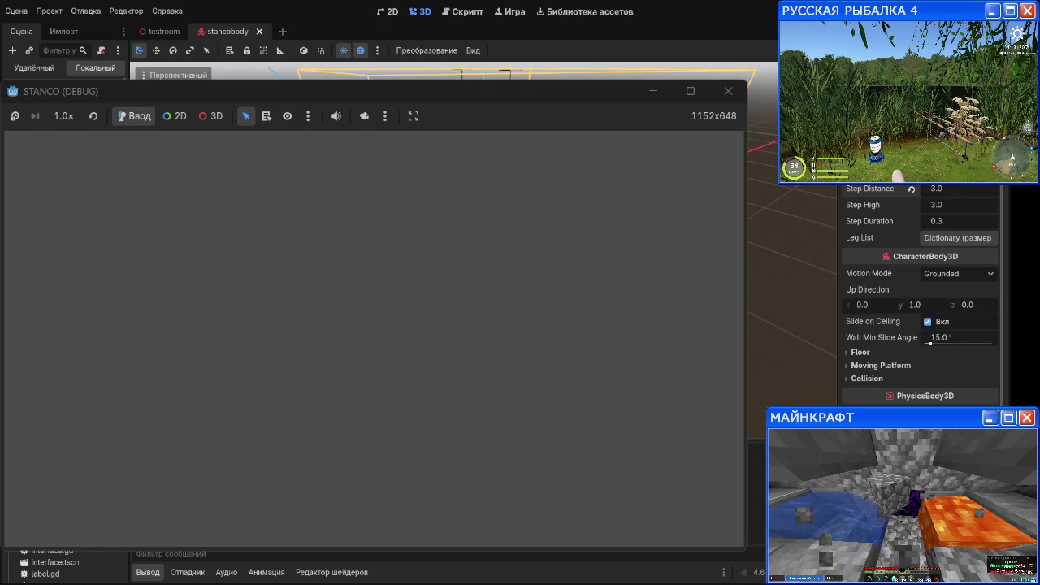
Step: Stop the game and return to the stancobody.gd stepping code
key(F8)
click(462, 11)
scroll(369, 242, down, 10)
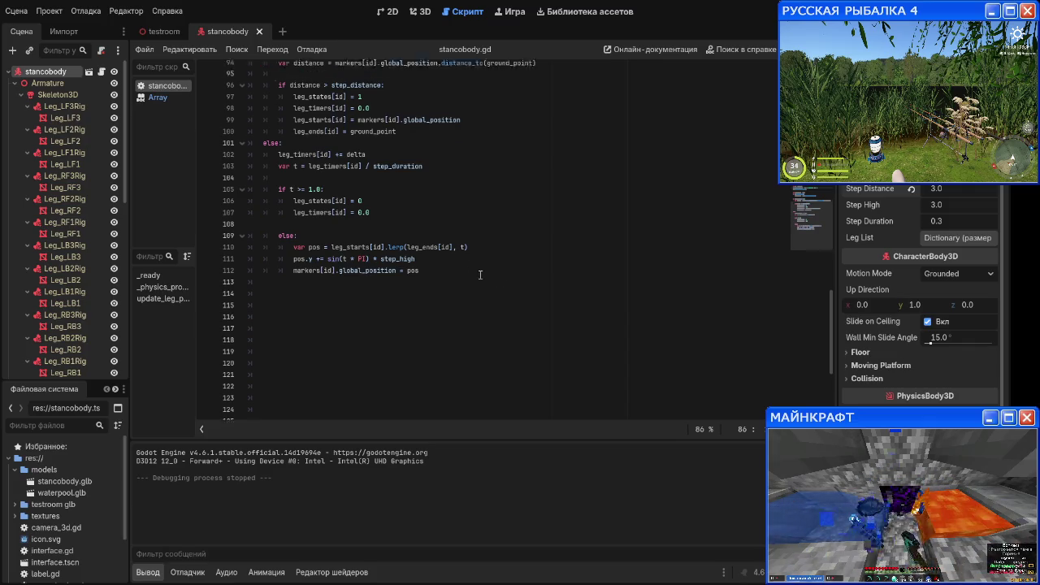
Step: Make room for new code with blank lines under the step_distance check in stancobody.gd
scroll(358, 235, up, 2)
scroll(358, 234, up, 1)
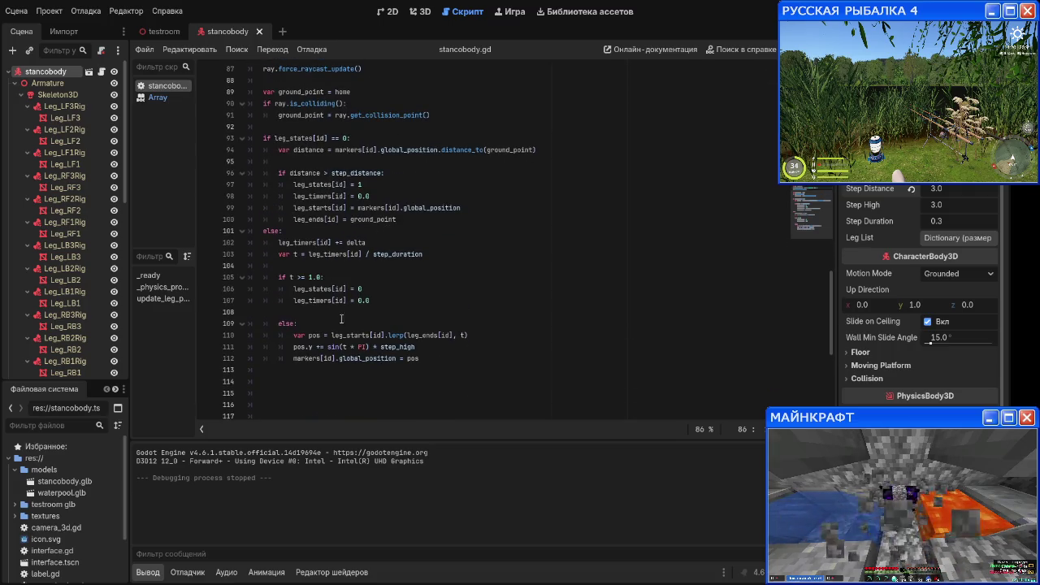
scroll(352, 227, up, 1)
click(352, 227)
key(Down)
key(Down)
key(Down)
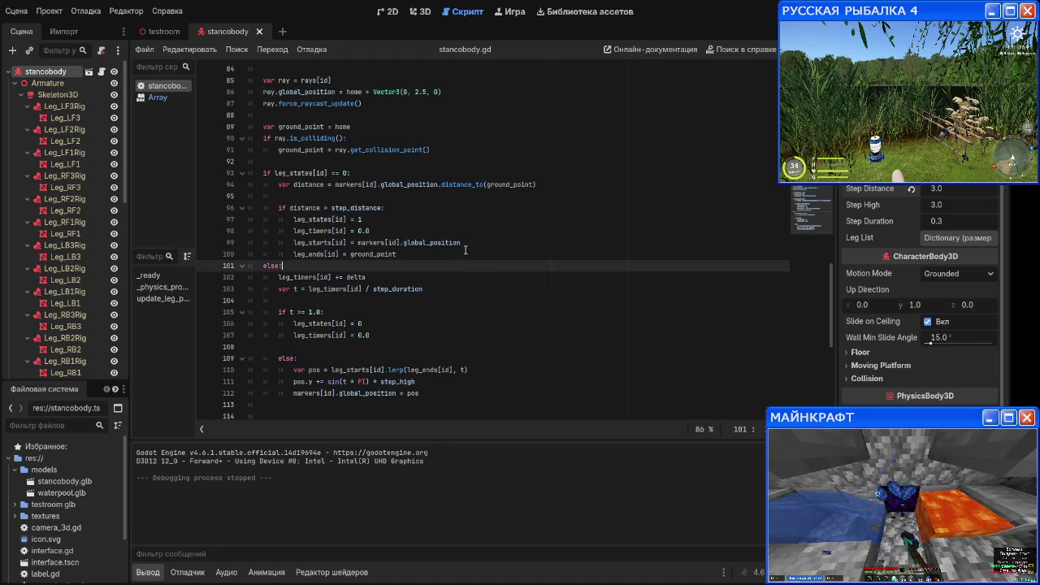
key(Up)
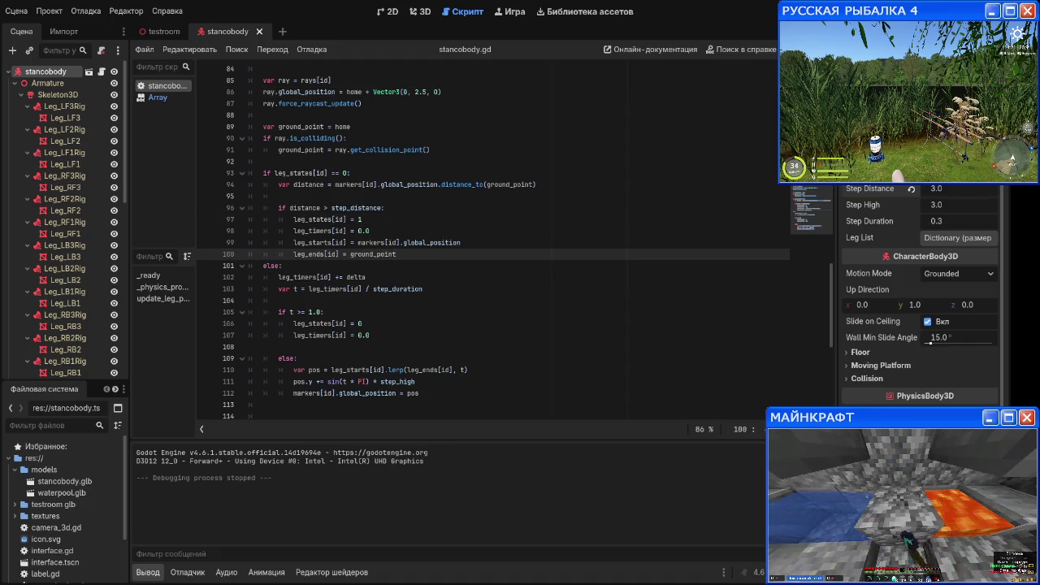
click(463, 197)
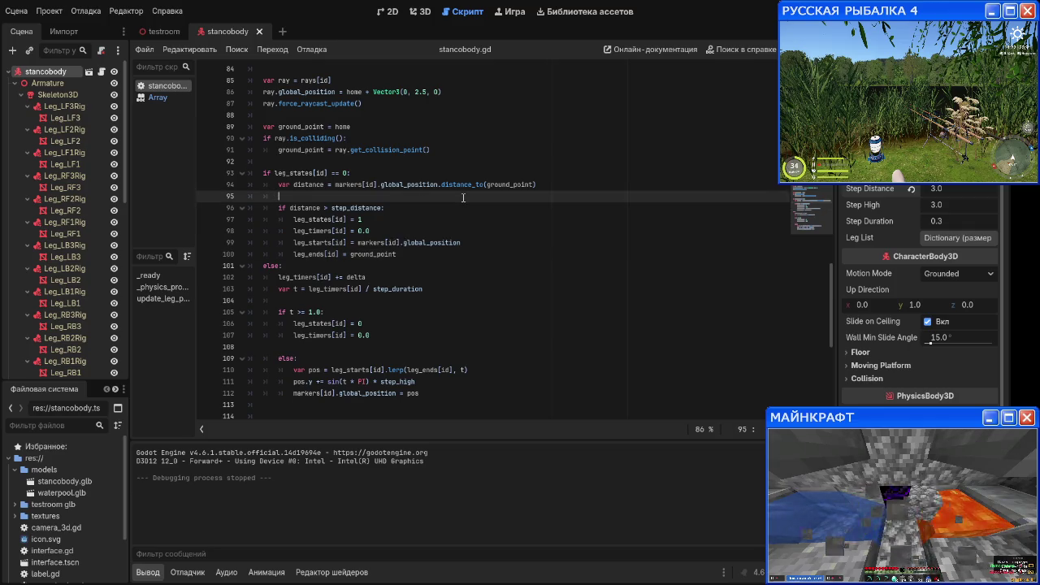
key(Return)
key(Return)
key(Up)
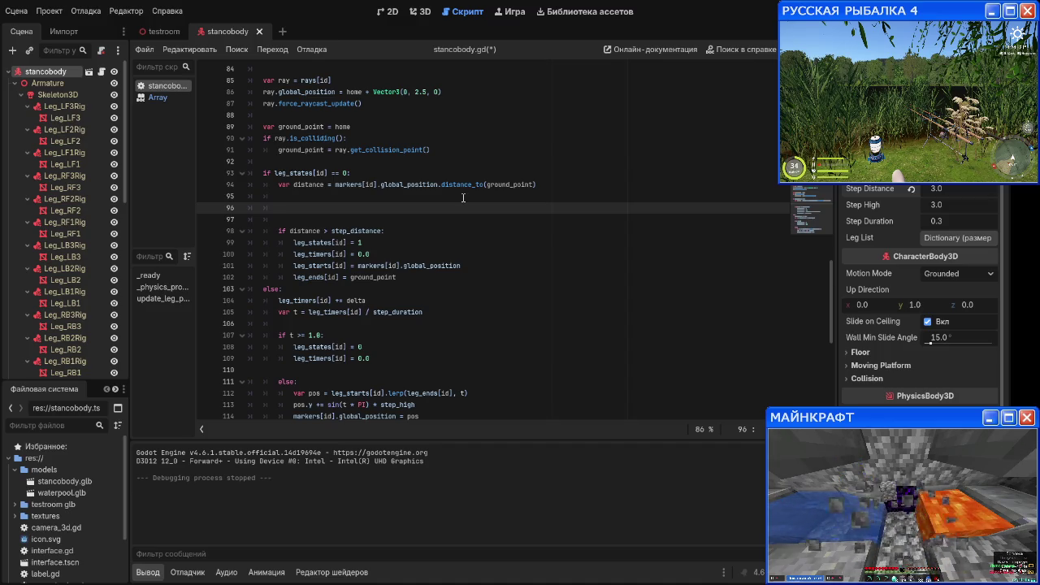
click(431, 231)
key(Return)
key(Return)
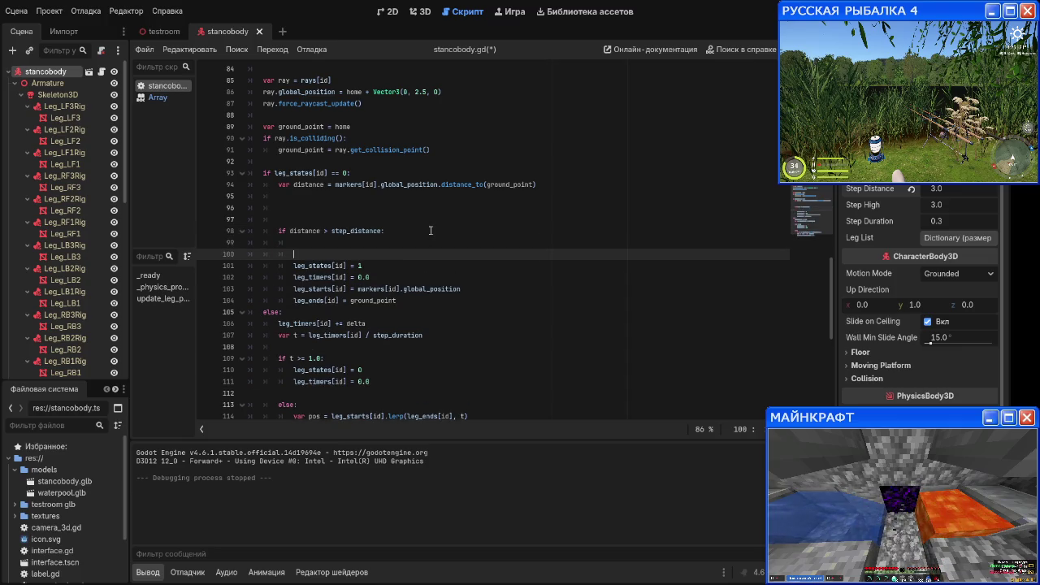
click(430, 231)
key(BackSpace)
key(BackSpace)
key(BackSpace)
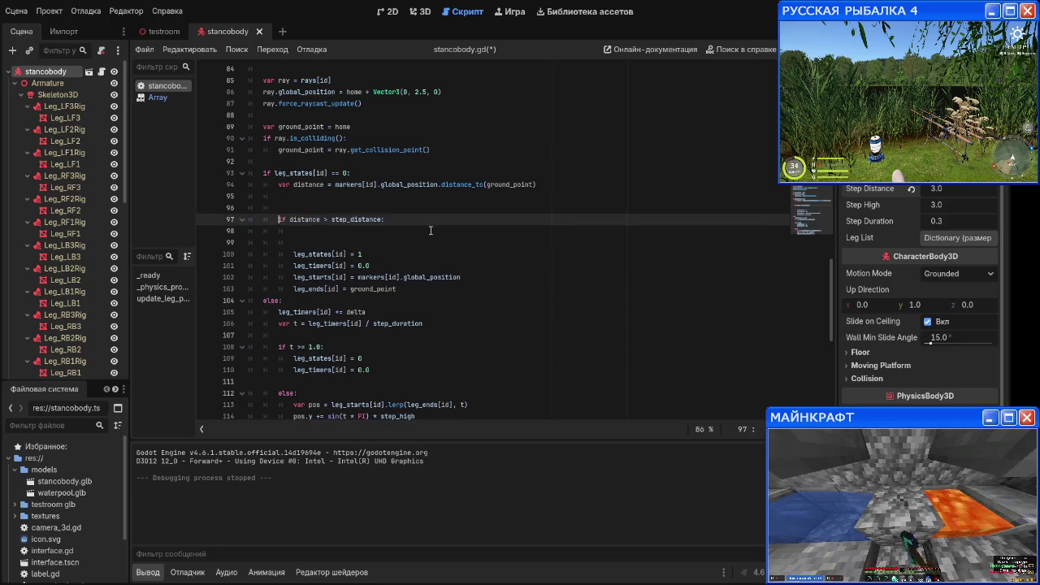
key(ctrl+z)
key(ctrl+z)
key(ctrl+z)
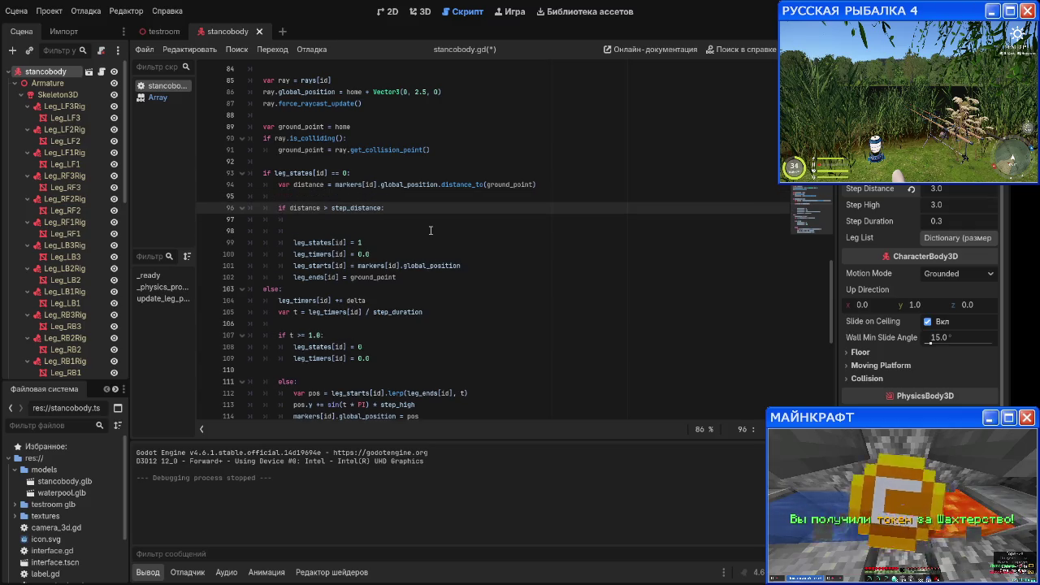
key(Up)
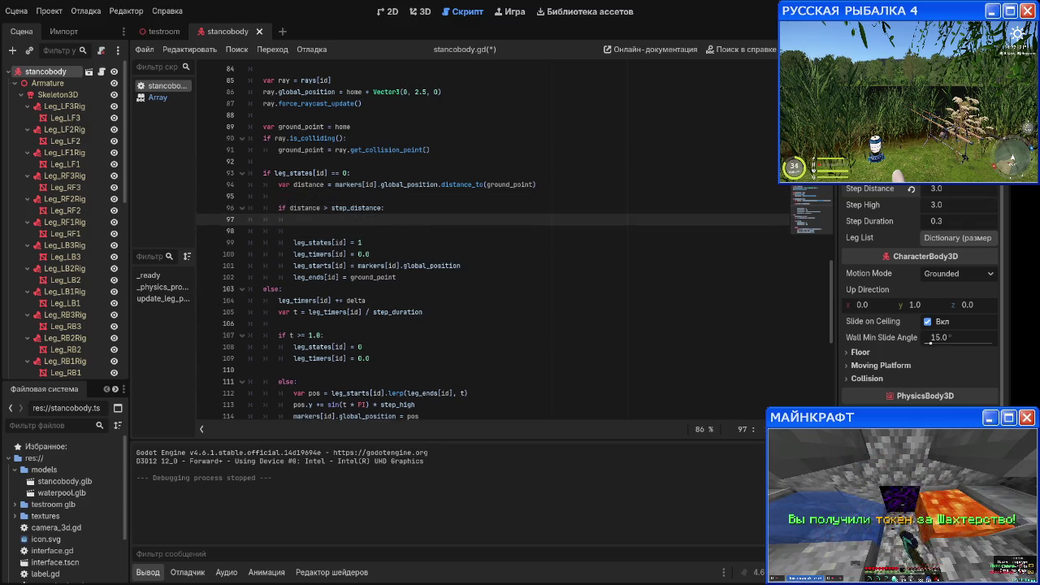
Step: Declare var can_step = true and start a for other_id in leg_list: loop
text(var)
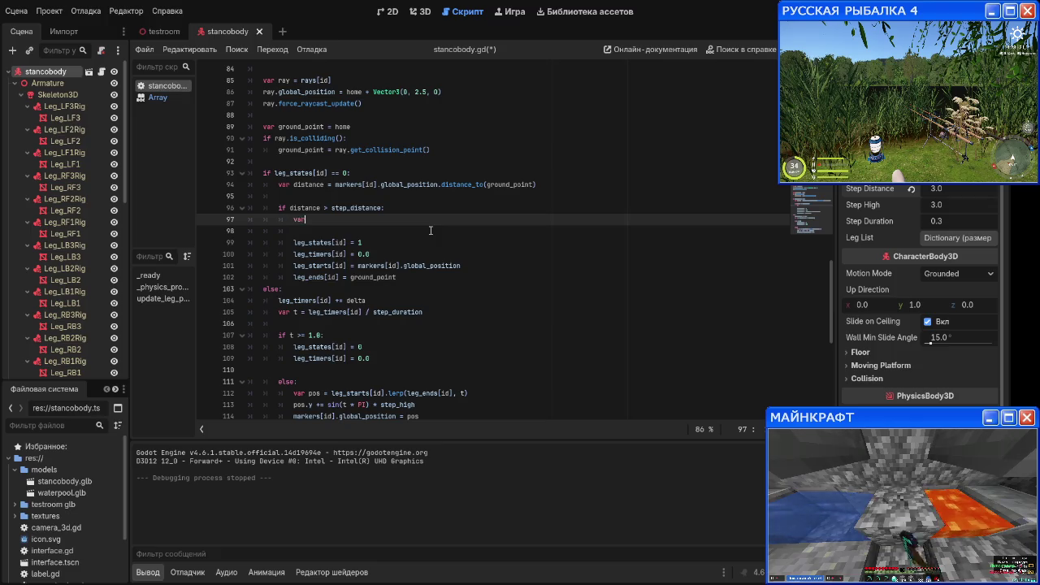
text( ca n)
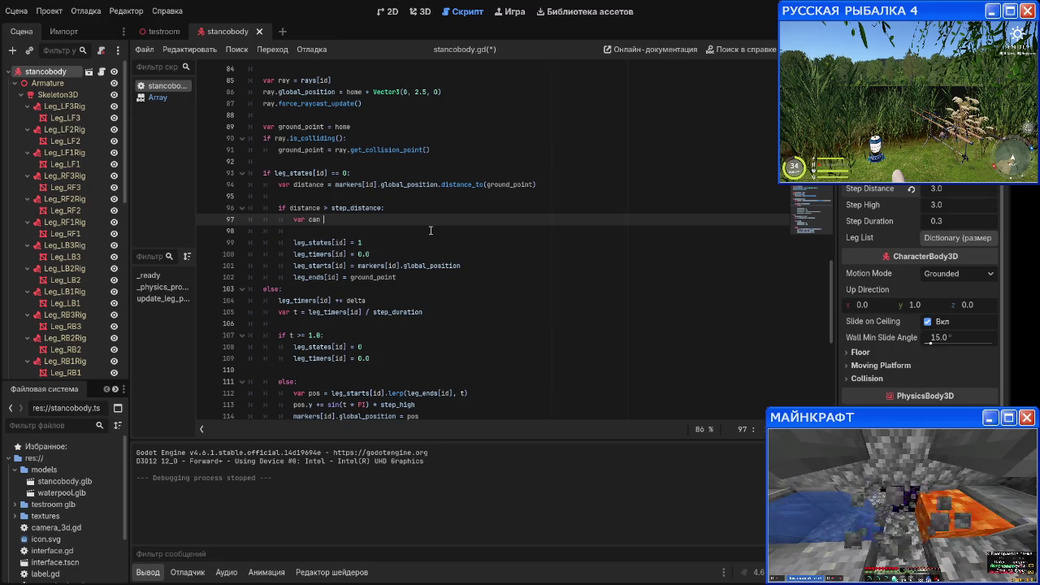
text(_ste)
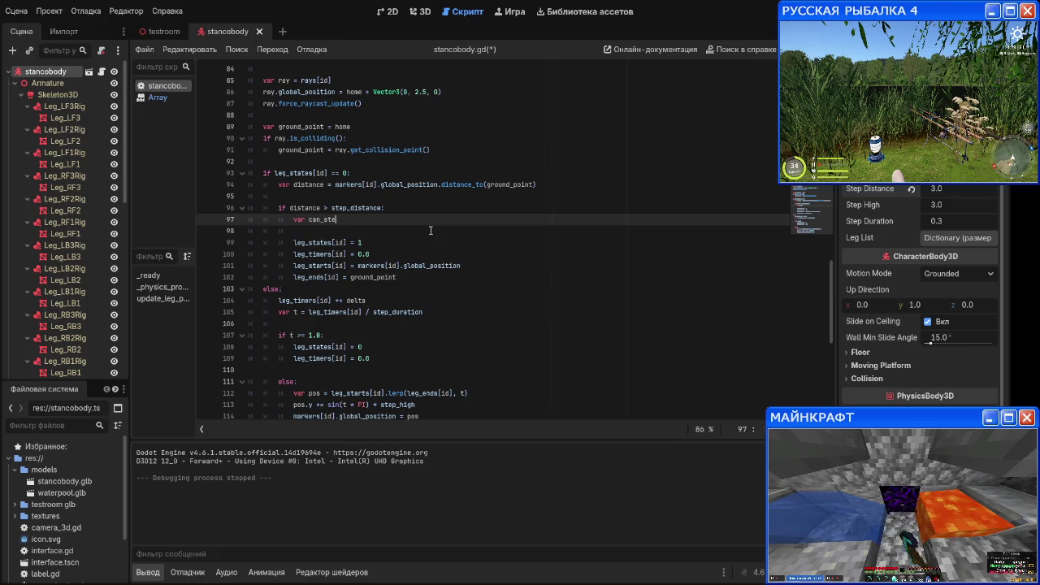
text(p = true)
key(Return)
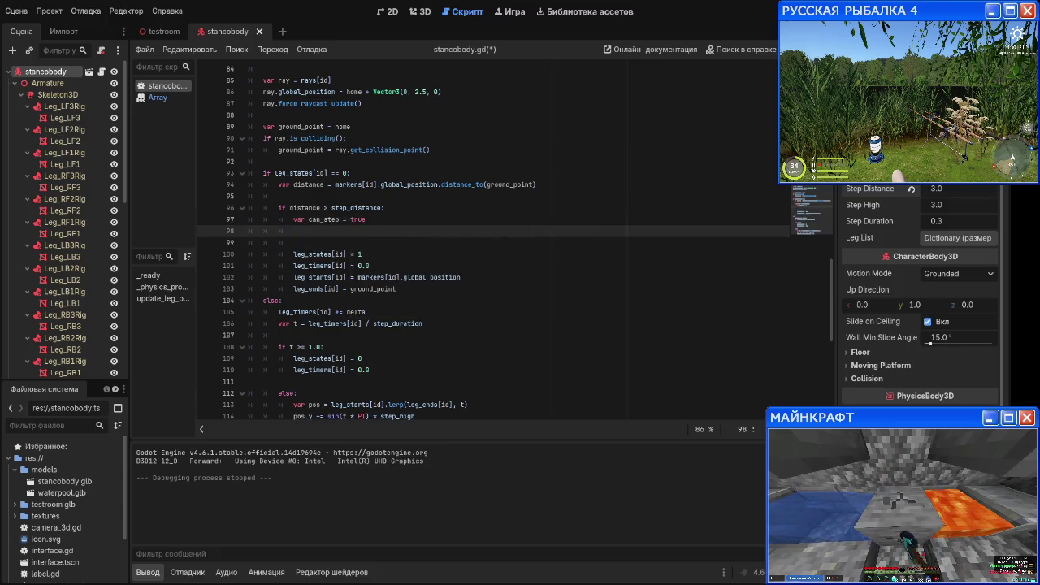
text(for o)
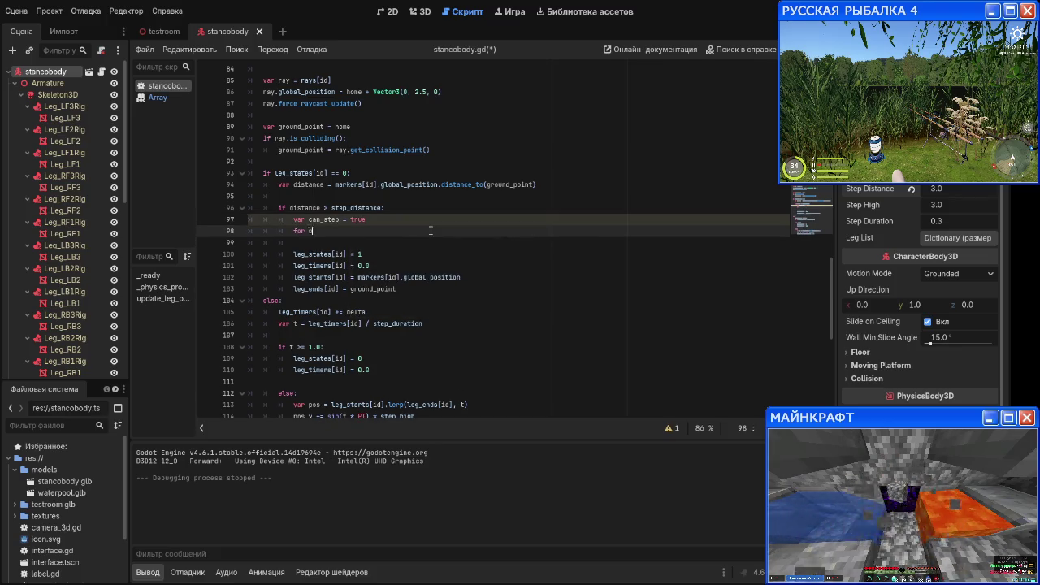
text(t)
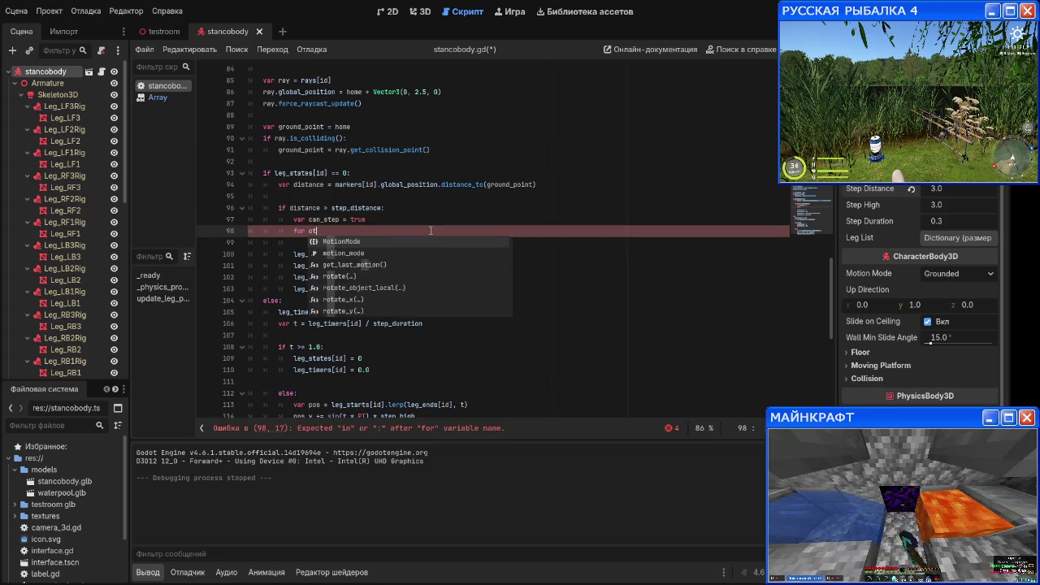
text(her_id =)
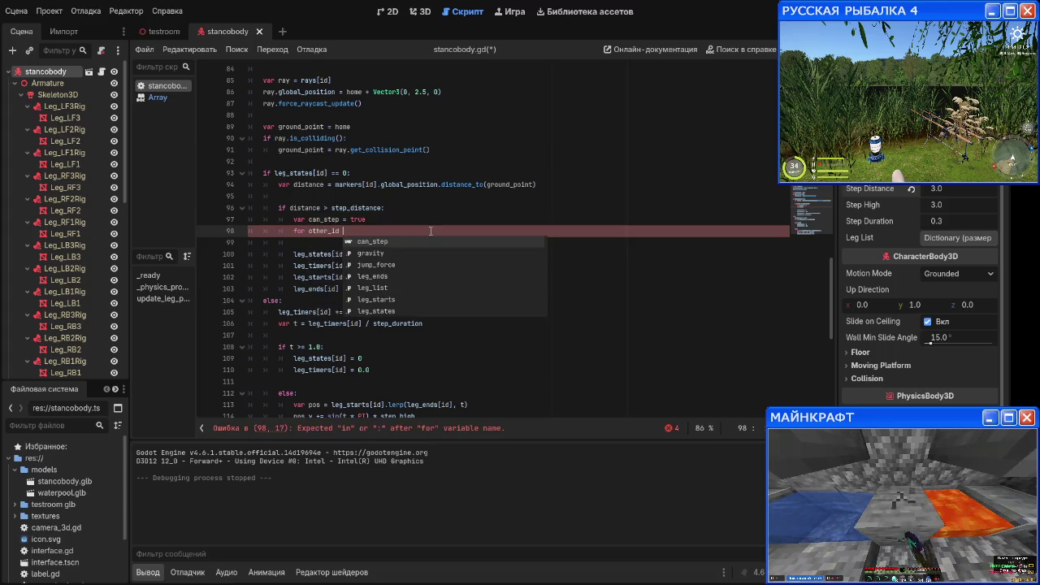
key(BackSpace)
key(BackSpace)
text(inf)
key(BackSpace)
text(leg)
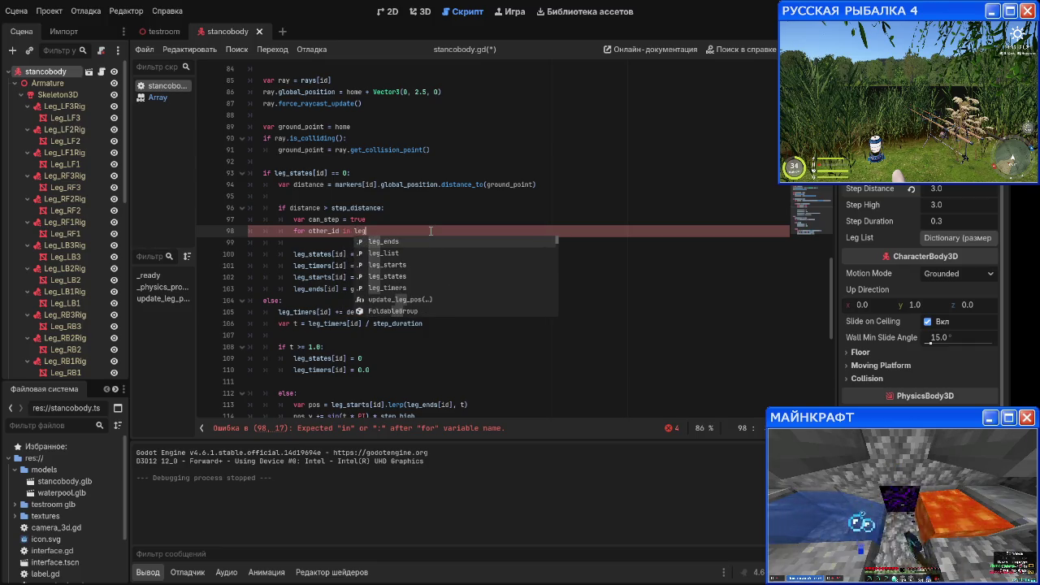
text(_list)
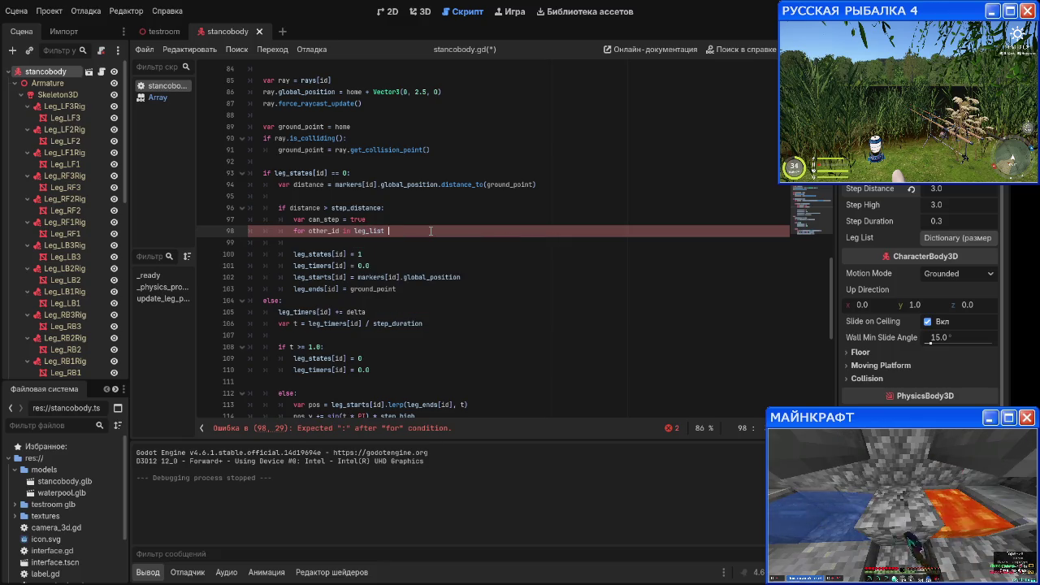
text(:)
key(Return)
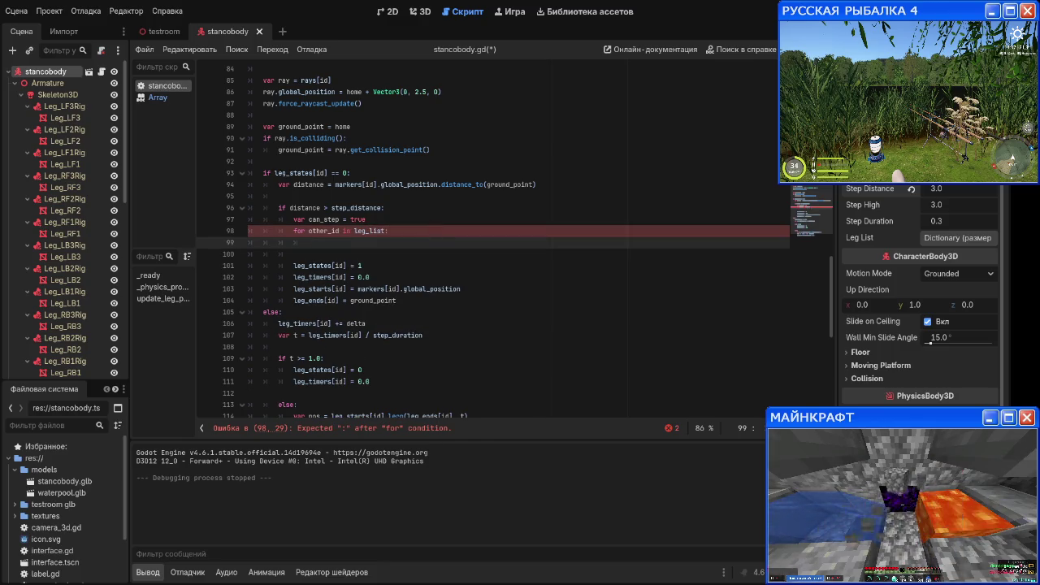
Step: Add if other_id != id and leg_states[other_id] == 1: with can_step == false and break
text(if other_id)
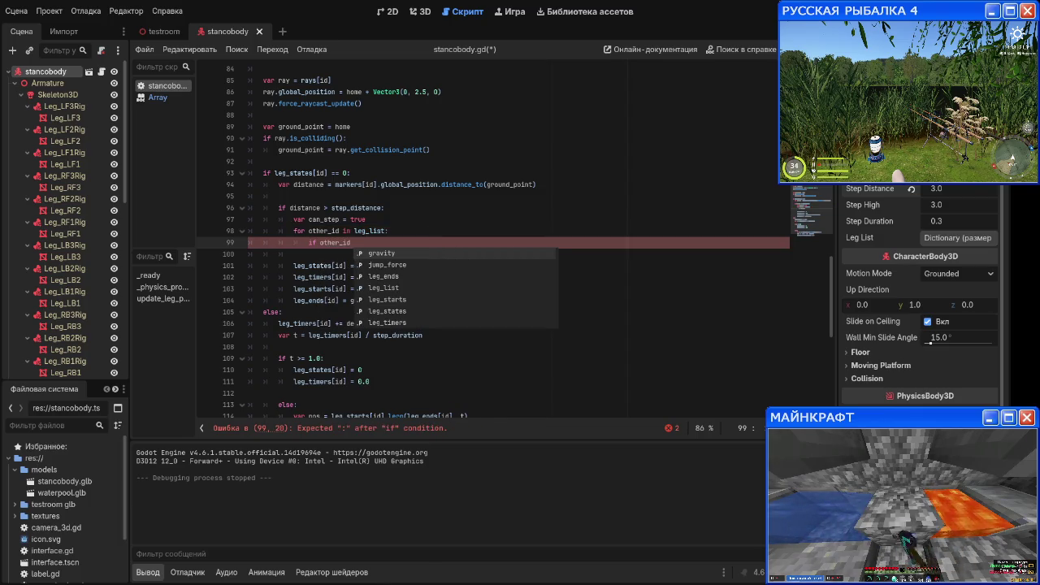
text( !=)
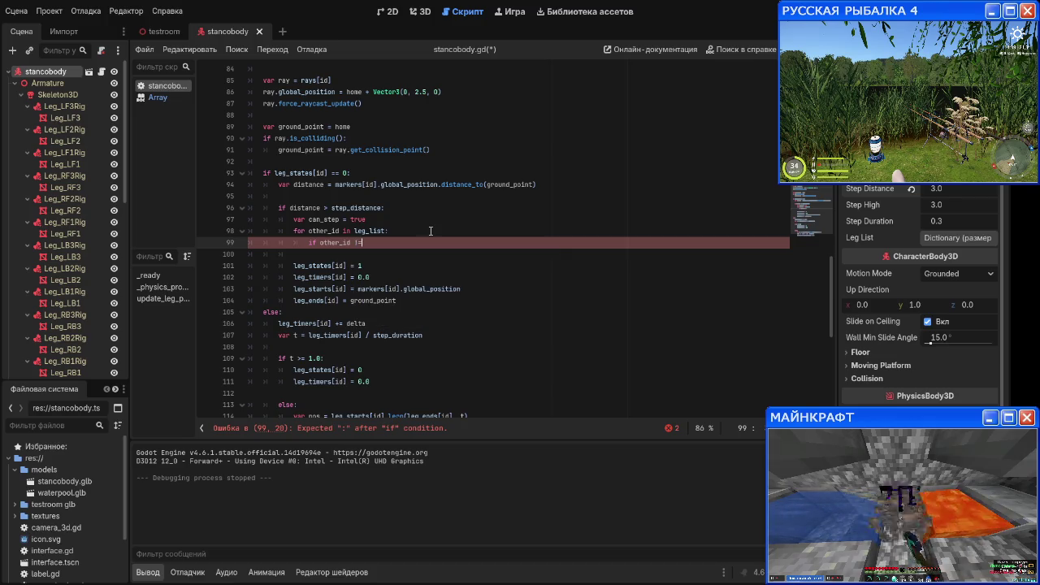
text( id a)
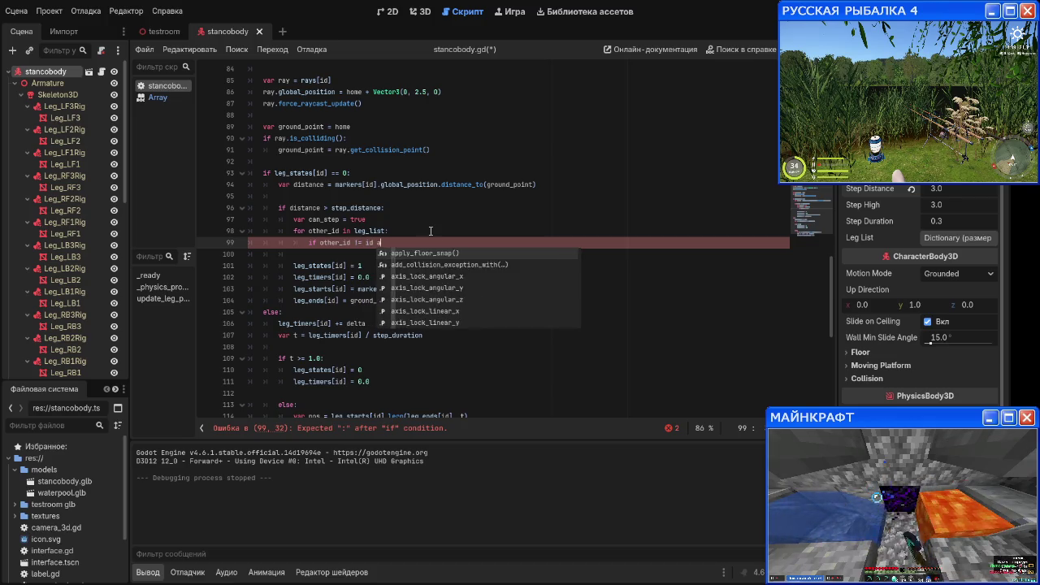
text(nd l)
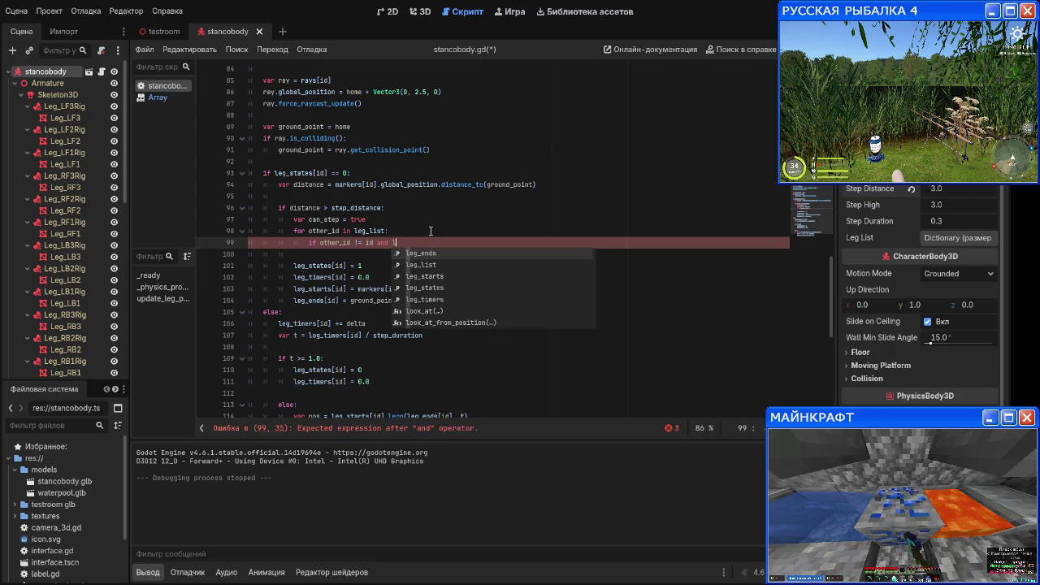
text(eg_sta)
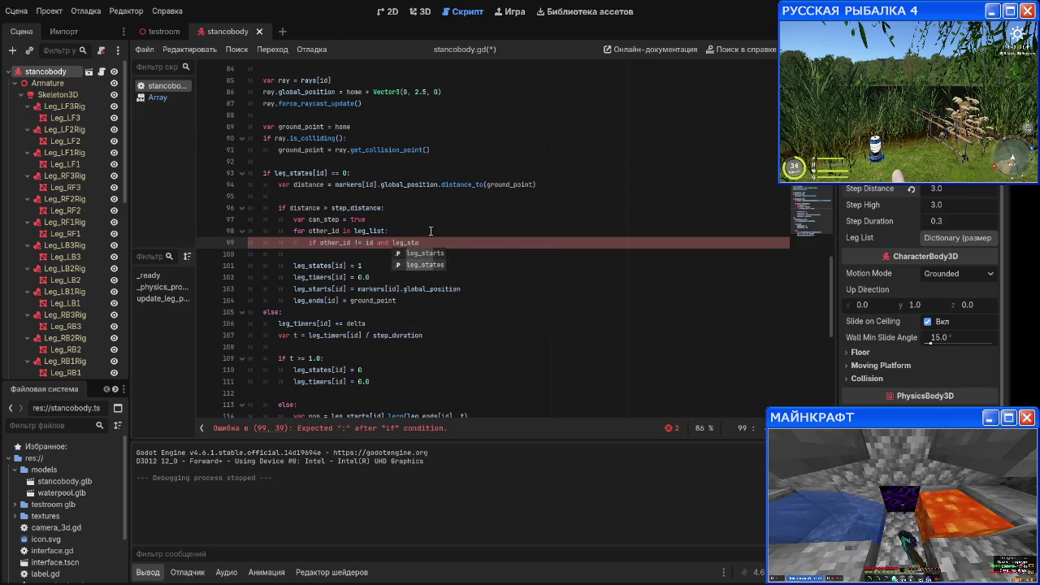
key(Return)
text([)
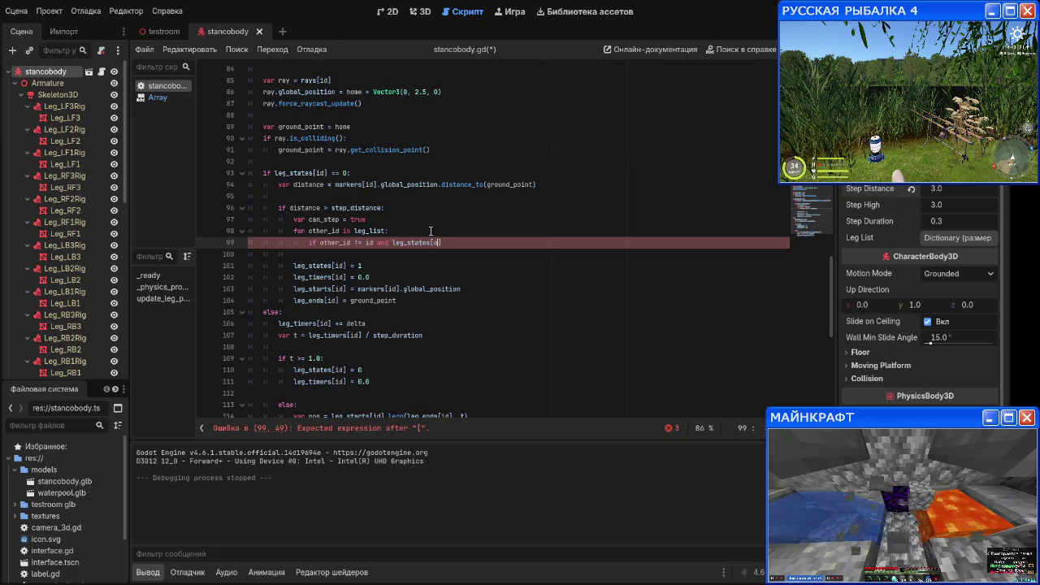
text(other)
key(Return)
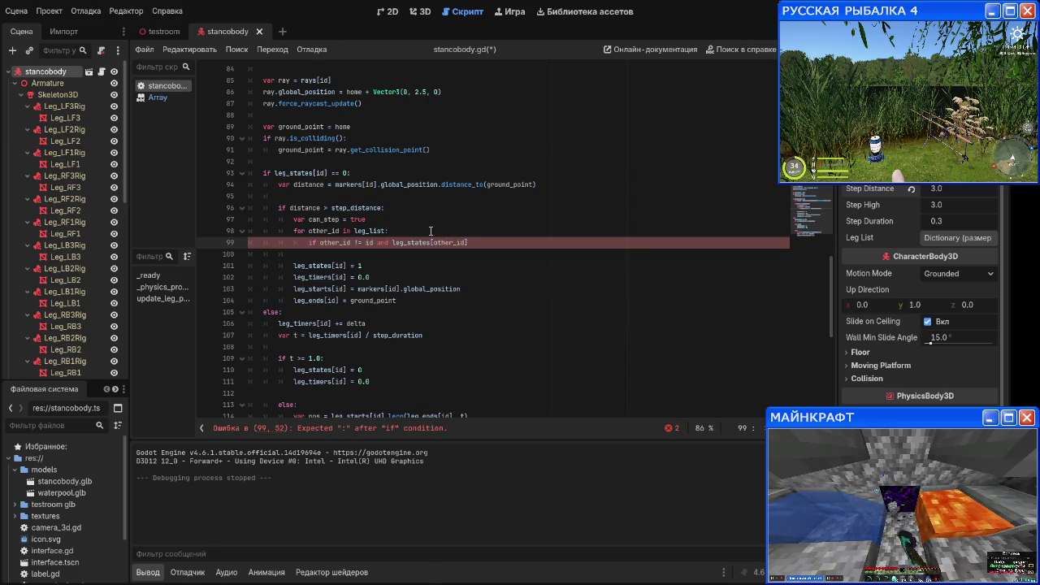
text(1:)
key(Return)
text(c)
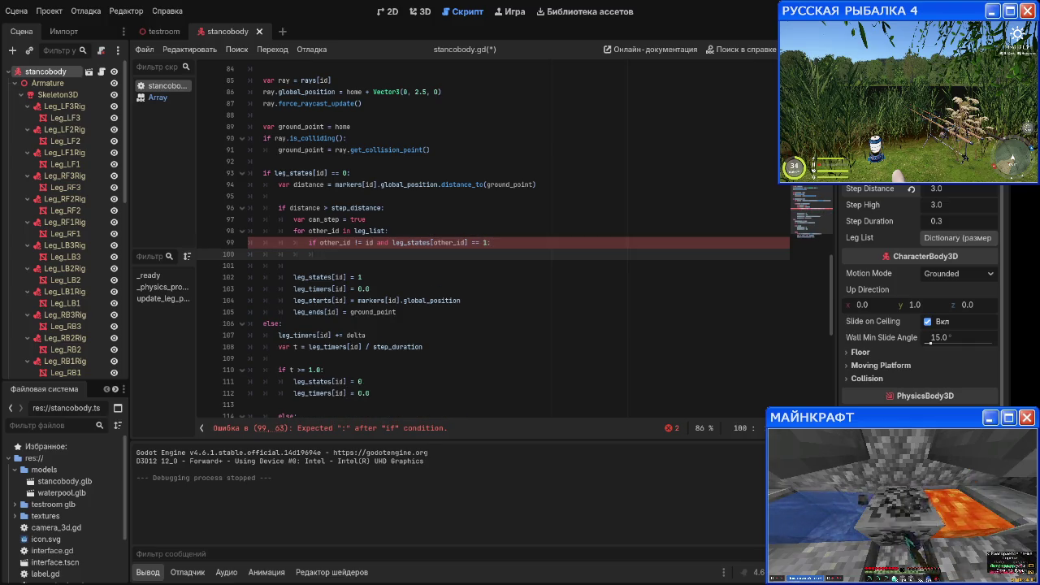
text(an)
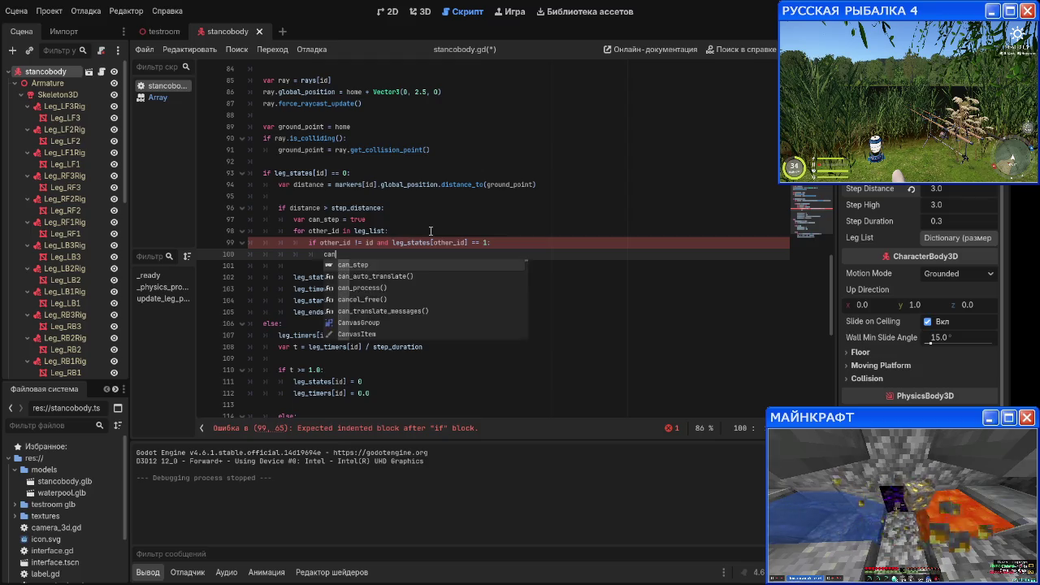
text(_step =)
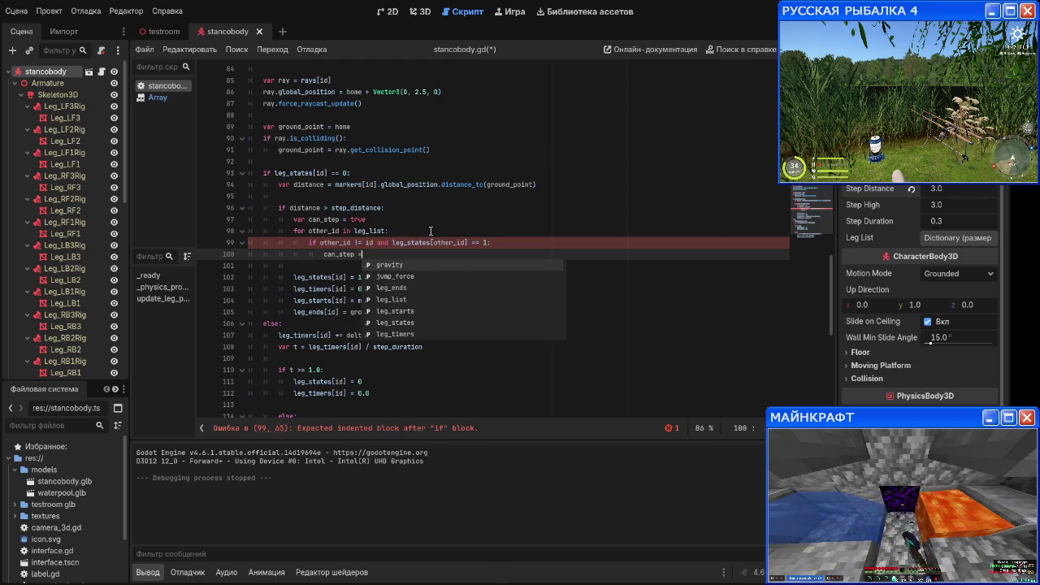
text(= false)
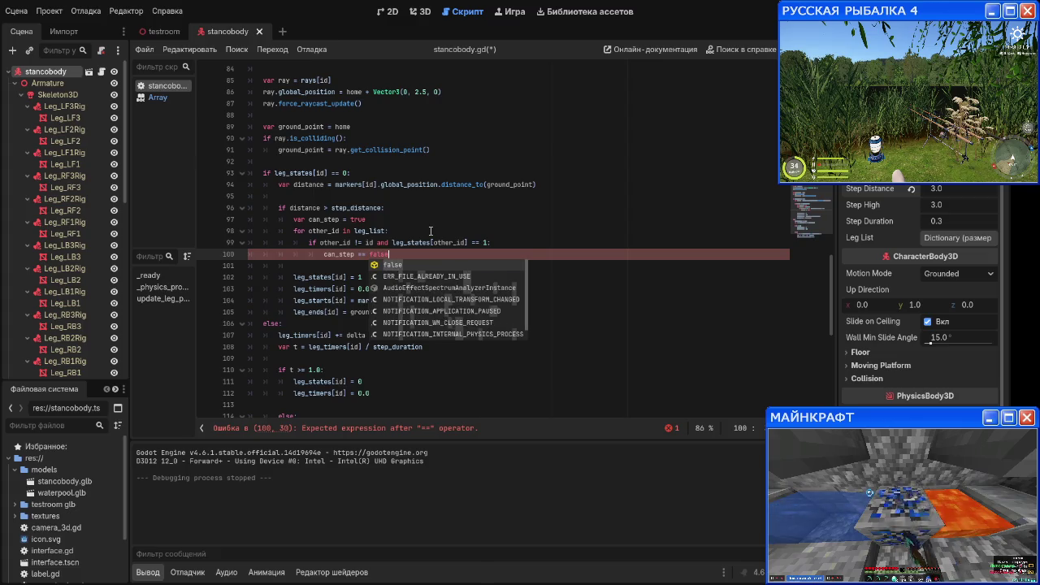
key(Return)
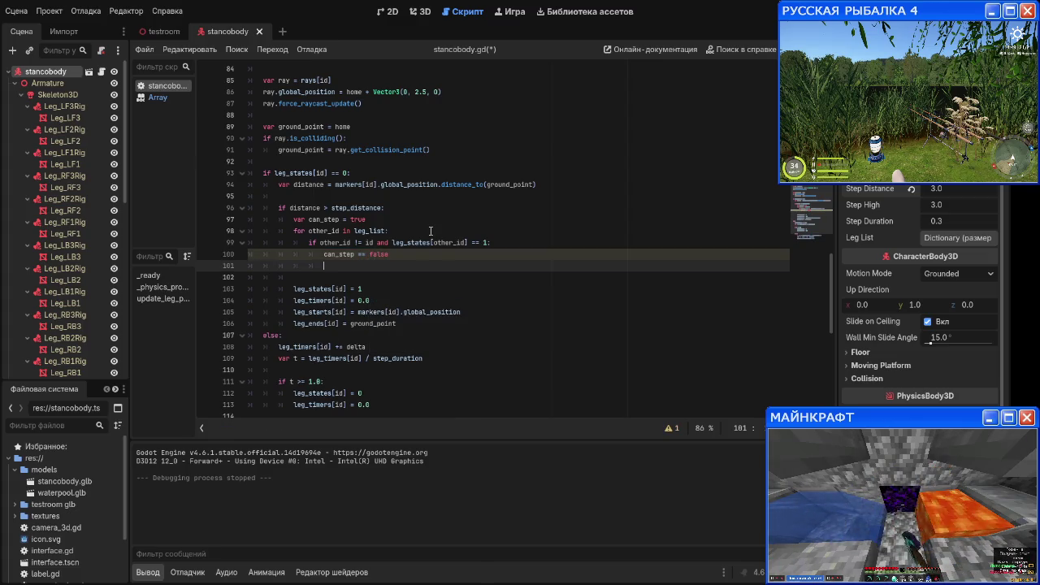
text(break)
key(Return)
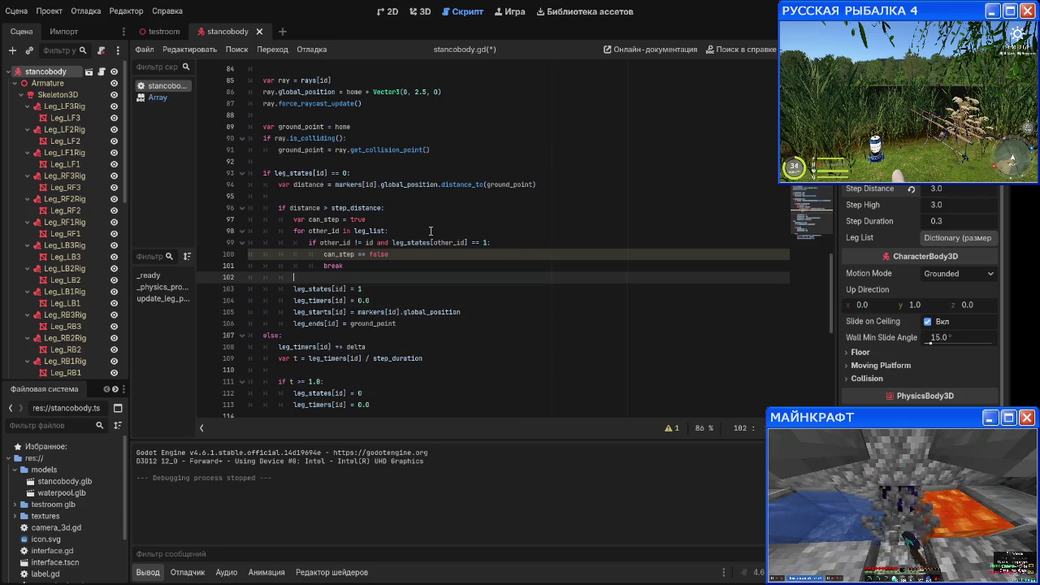
key(Down)
key(Down)
key(Down)
key(Up)
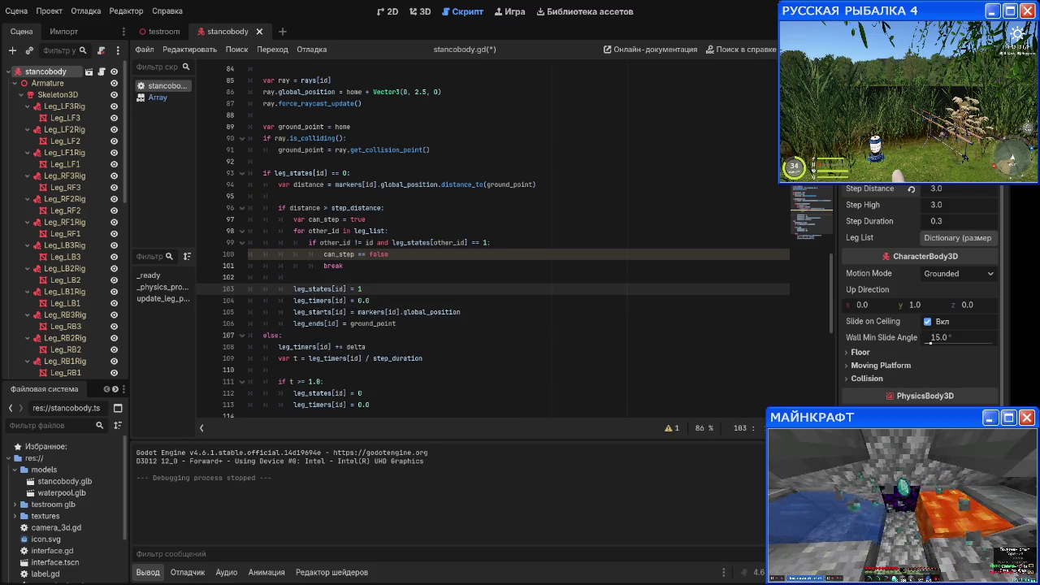
scroll(379, 238, down, 1)
Step: Insert an if can_step: line above the leg step assignments
click(378, 238)
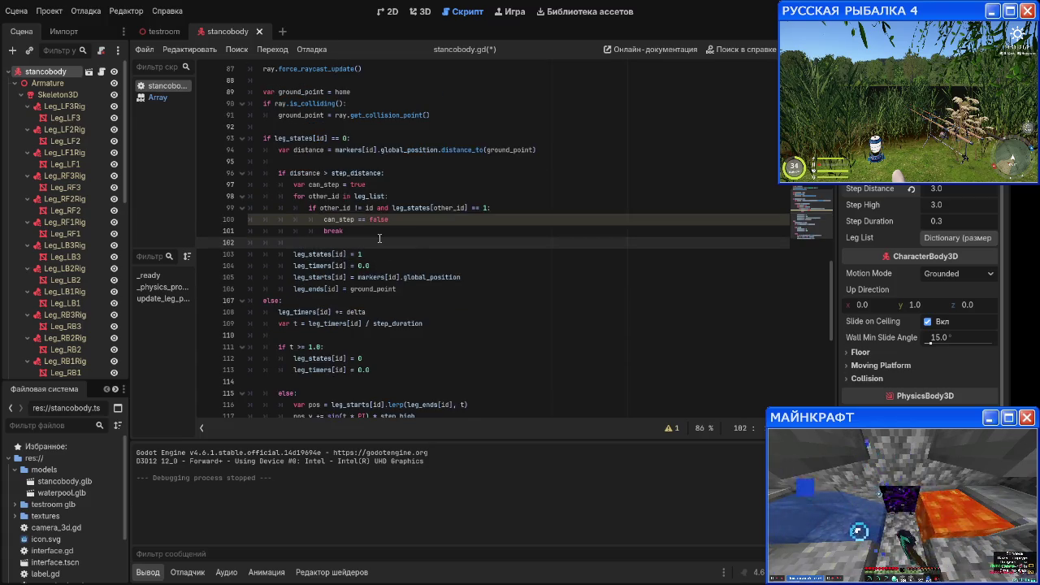
key(Return)
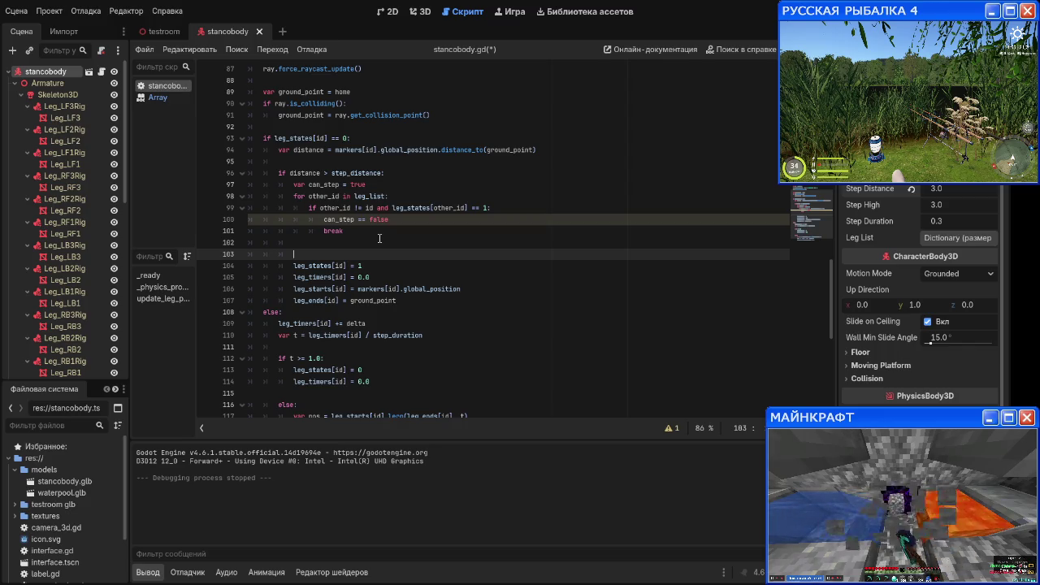
text(if)
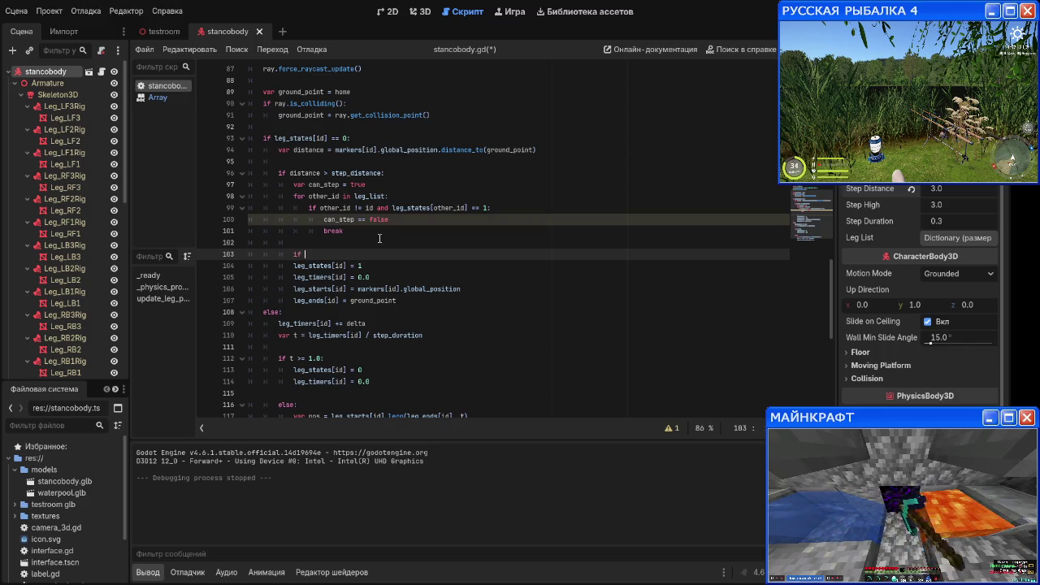
text(can_sto)
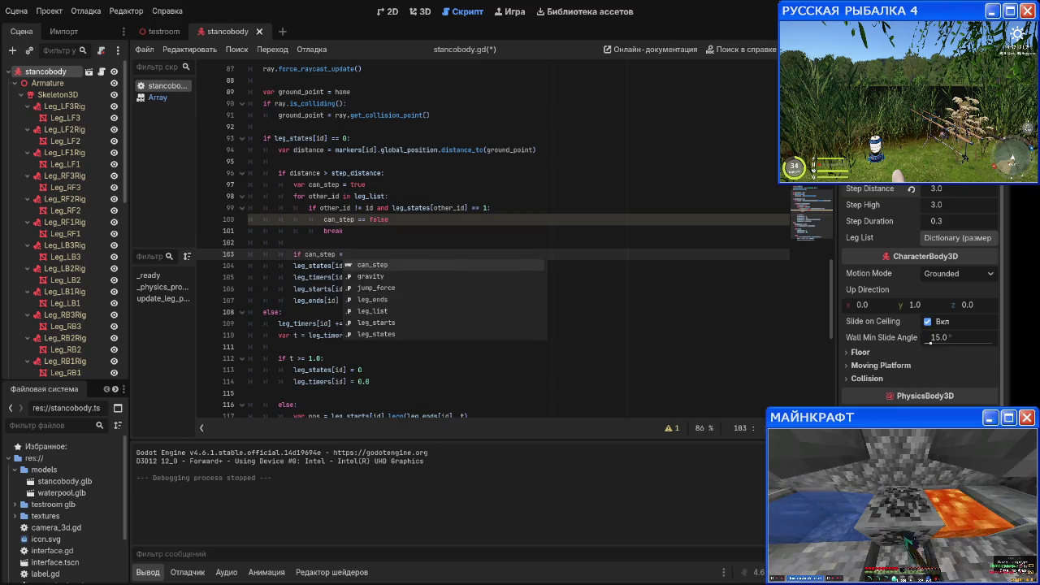
key(BackSpace)
key(BackSpace)
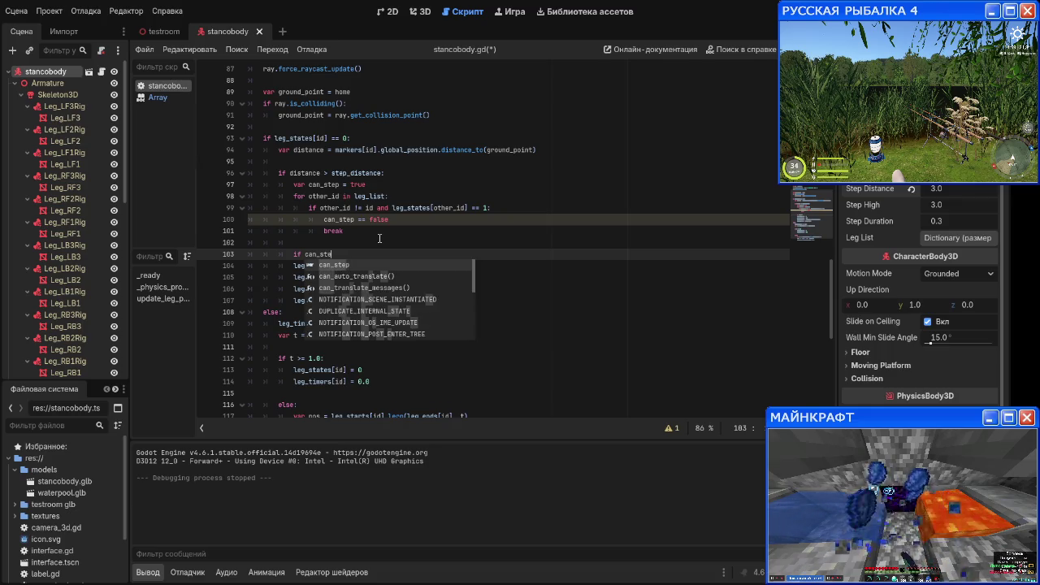
text(p:)
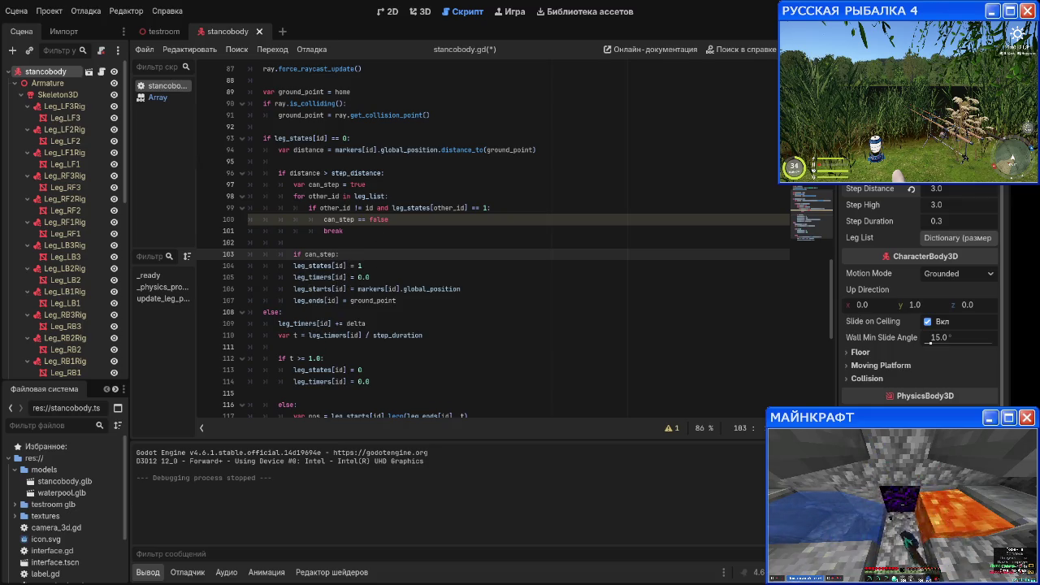
Step: Indent the leg_states, leg_timers, leg_starts and leg_ends assignments under if can_step:
key(Down)
key(Down)
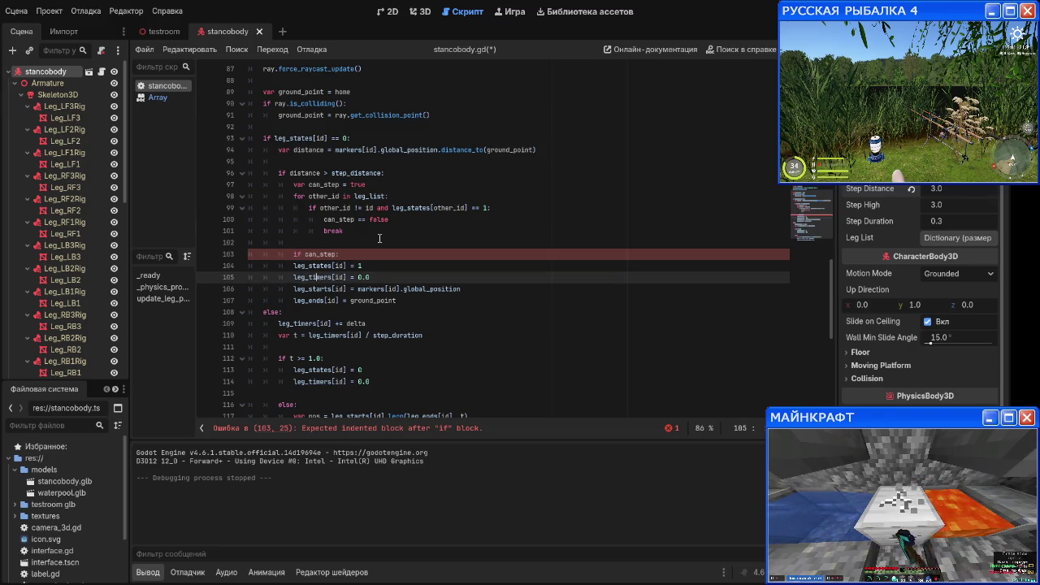
key(Up)
key(Home)
key(Tab)
key(Down)
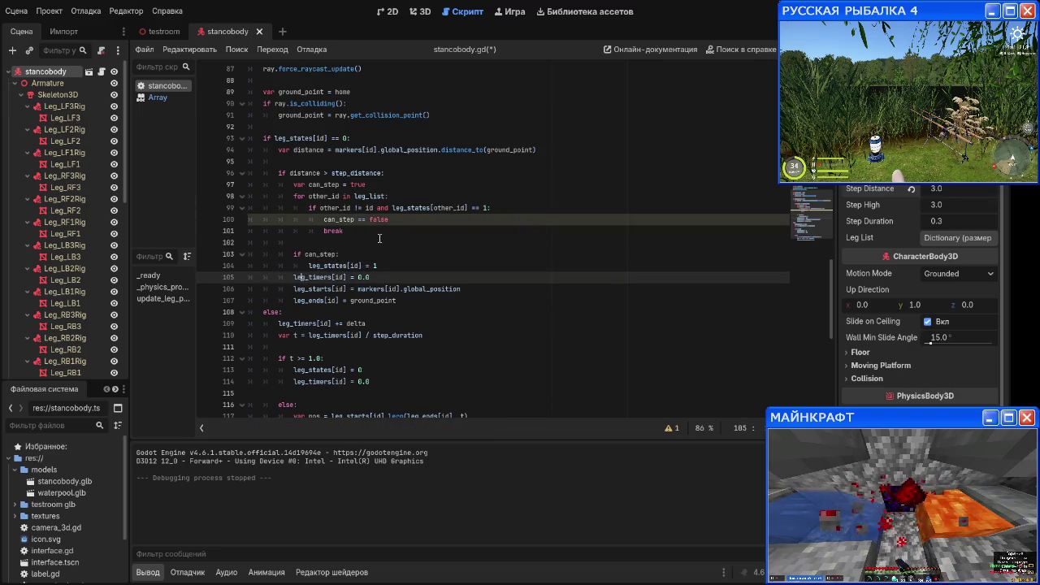
key(Tab)
key(Down)
key(Tab)
key(Down)
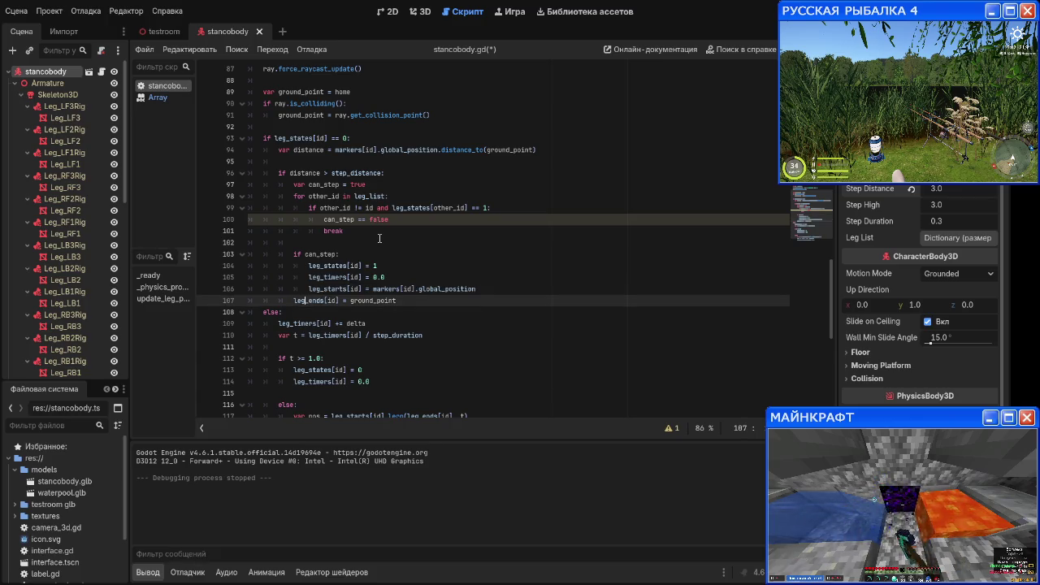
key(Tab)
key(Up)
key(Up)
key(Up)
key(Up)
key(Down)
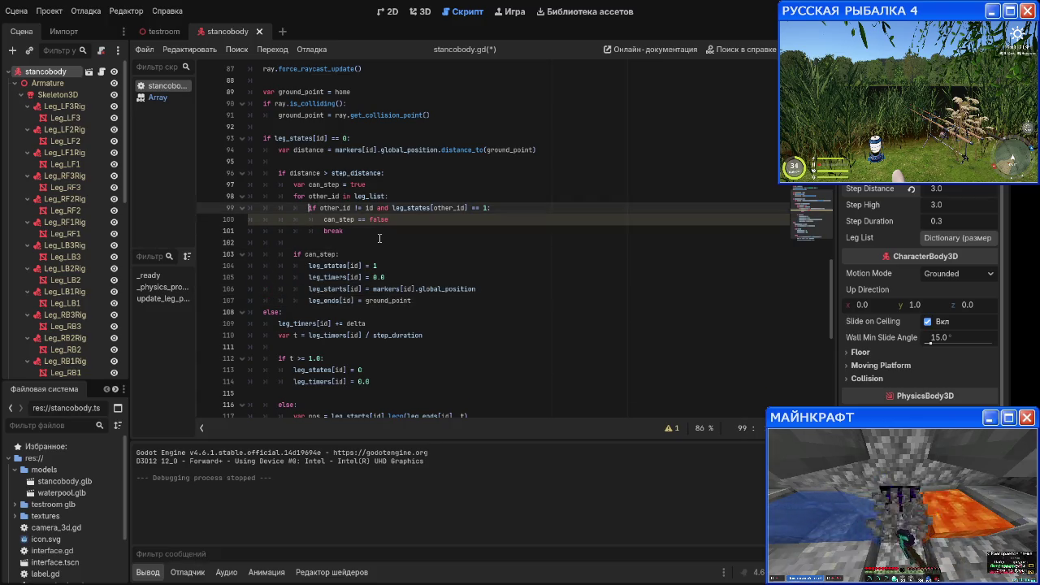
key(Down)
key(Down)
key(Down)
key(Up)
key(Right)
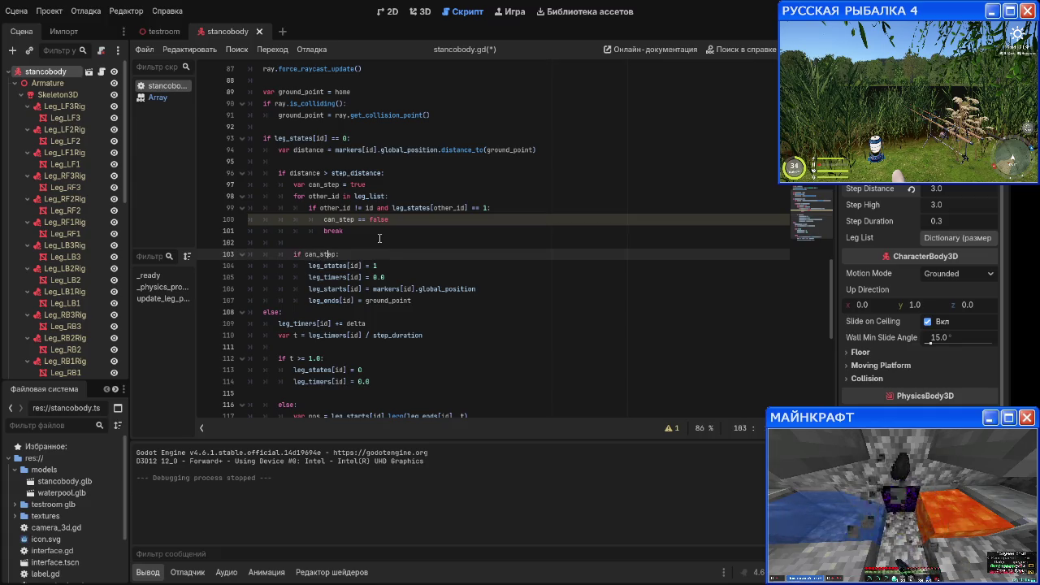
key(Right)
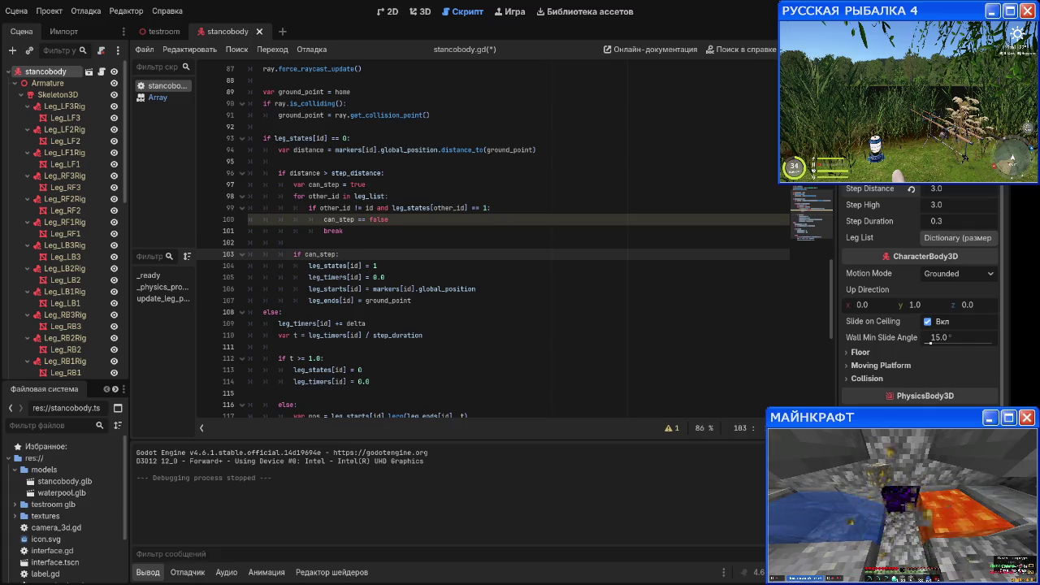
Step: Fix line 100 to can_step = false using the warnings list, then save and run
click(678, 428)
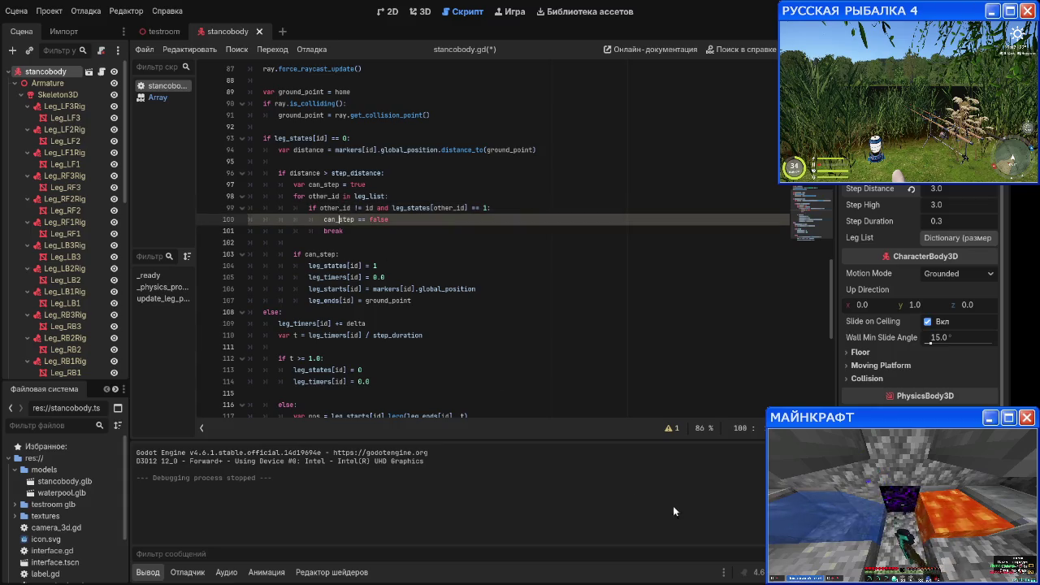
click(679, 428)
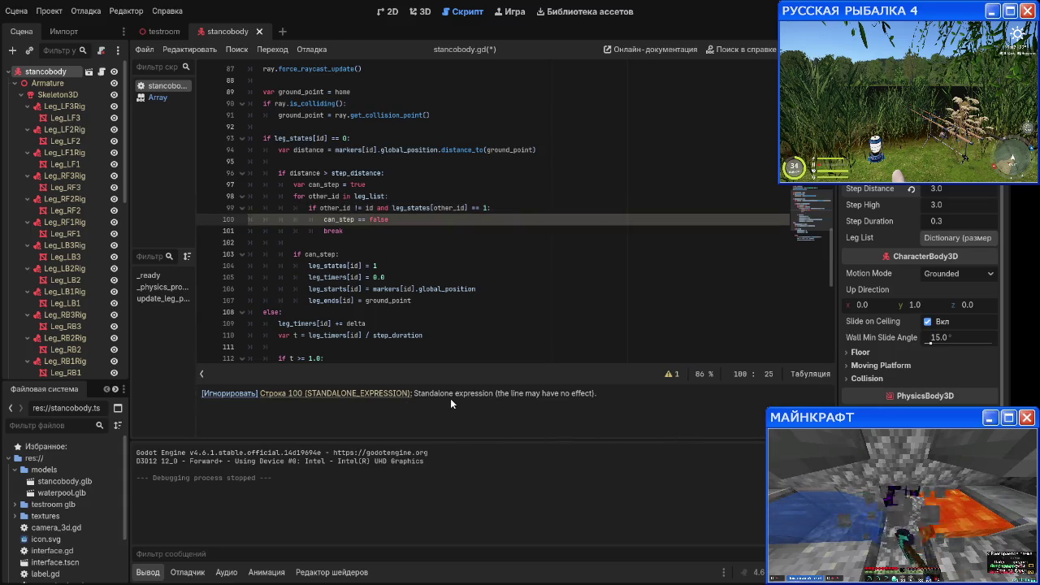
click(386, 219)
key(ctrl+Left)
key(Left)
key(BackSpace)
click(502, 272)
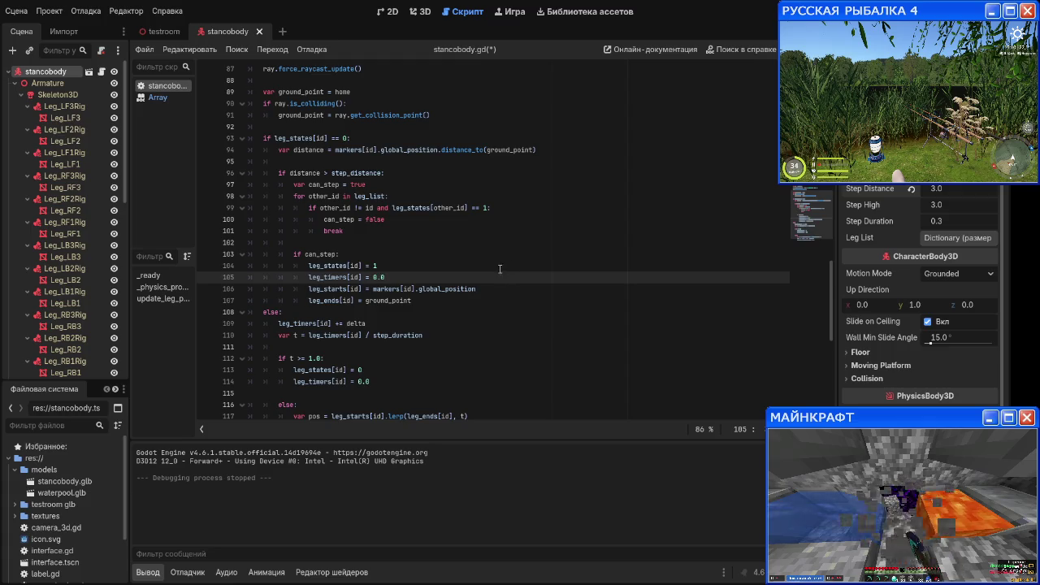
key(F5)
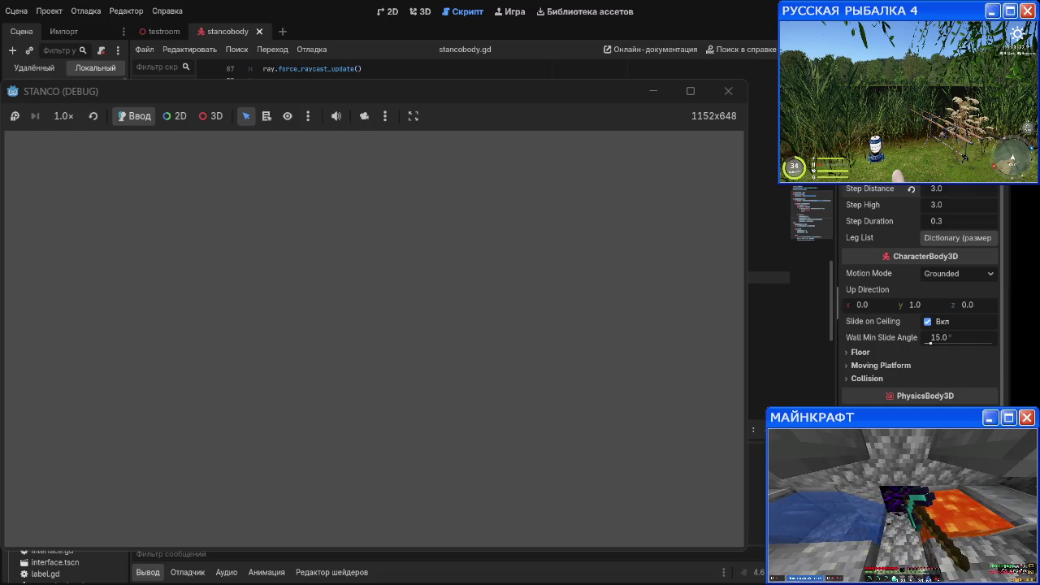
Step: Stop the running spider game with F8 and launch it again with F5
key(F8)
key(F5)
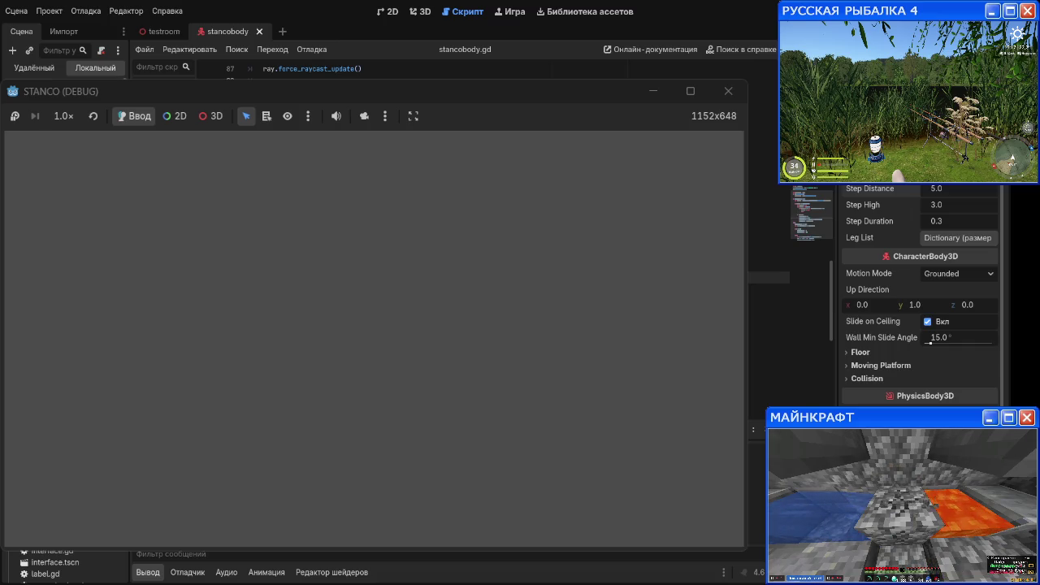
Step: Set the spider's Step Distance to 2.0 in the Inspector and re-run the game
click(943, 204)
key(shift+Tab)
text(2)
key(Return)
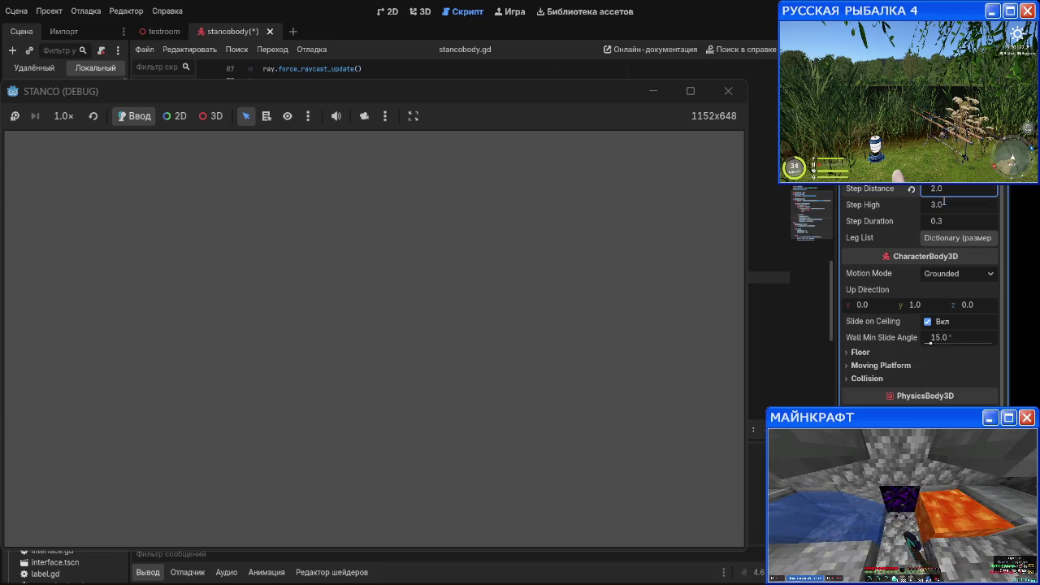
key(F5)
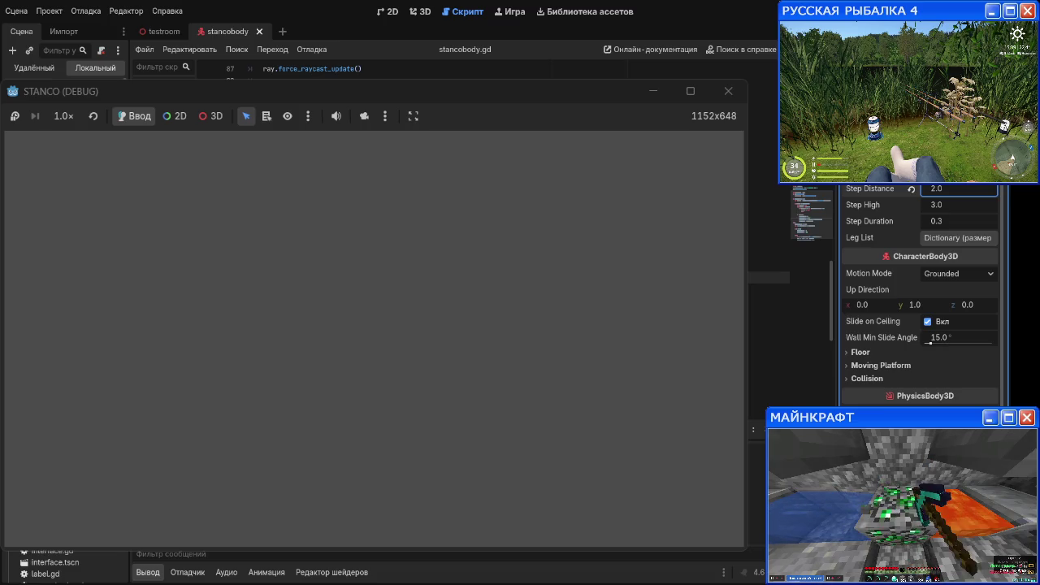
click(935, 189)
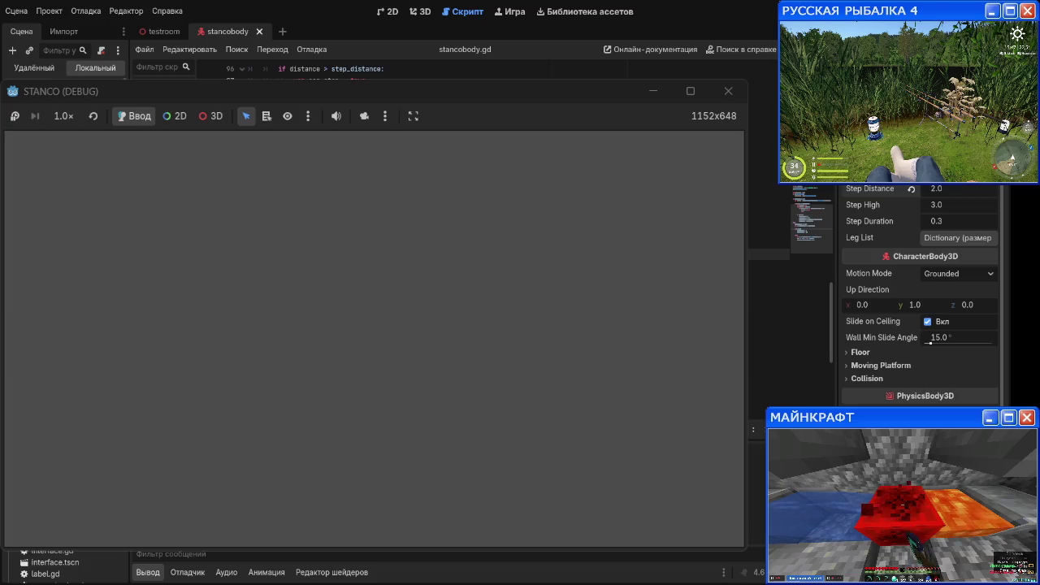
key(BackSpace)
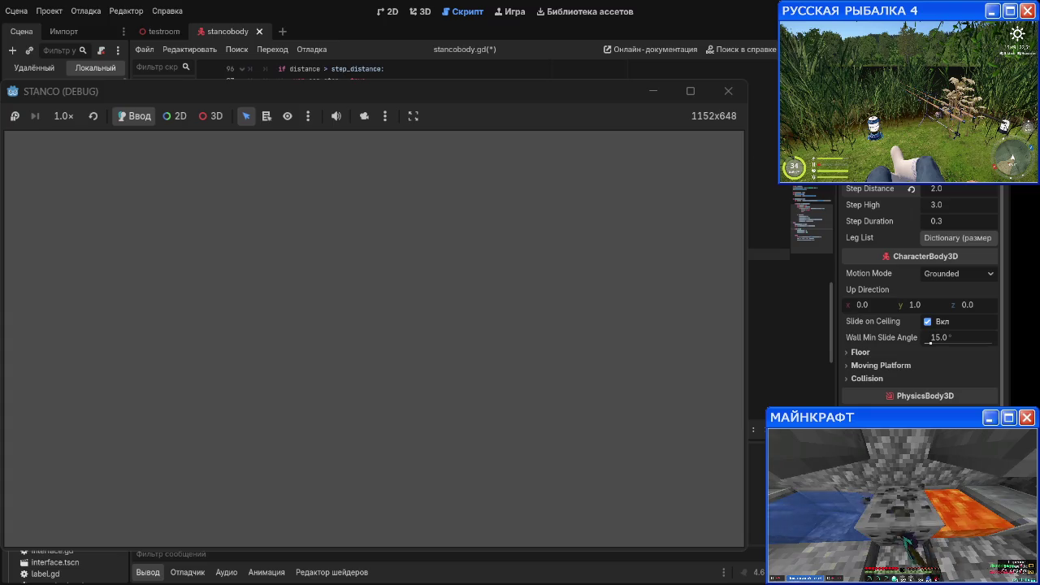
key(F5)
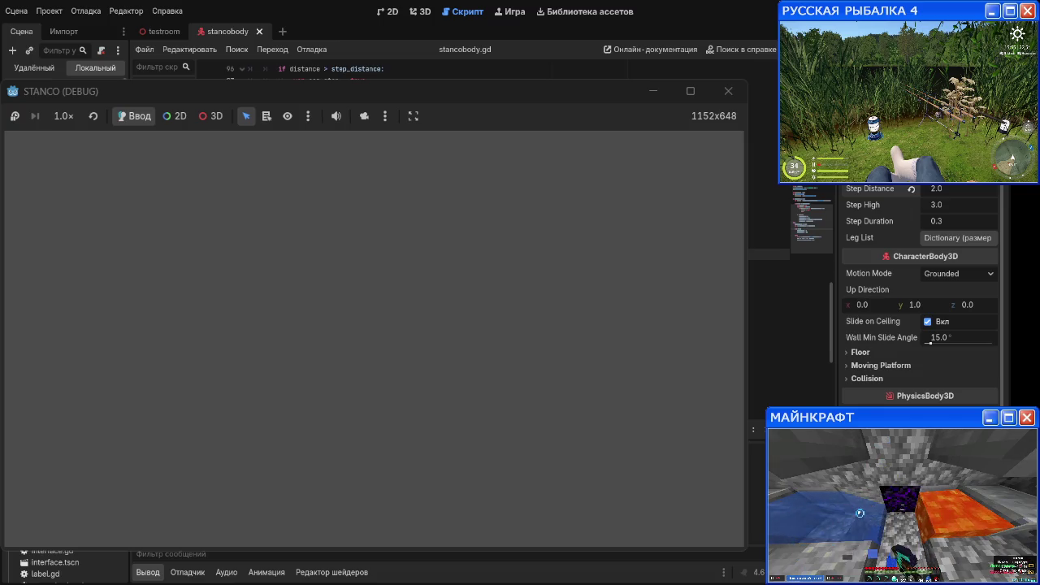
Step: Try step-finish thresholds 2, 2.0 and finally 1.0 on line 112, rerunning after each
click(728, 91)
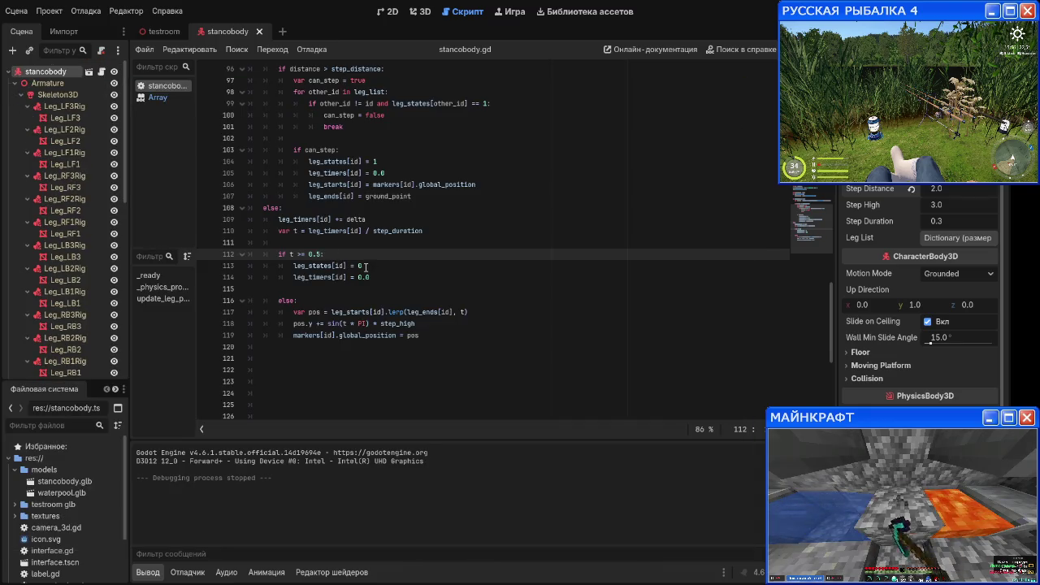
key(BackSpace)
key(BackSpace)
text(2:)
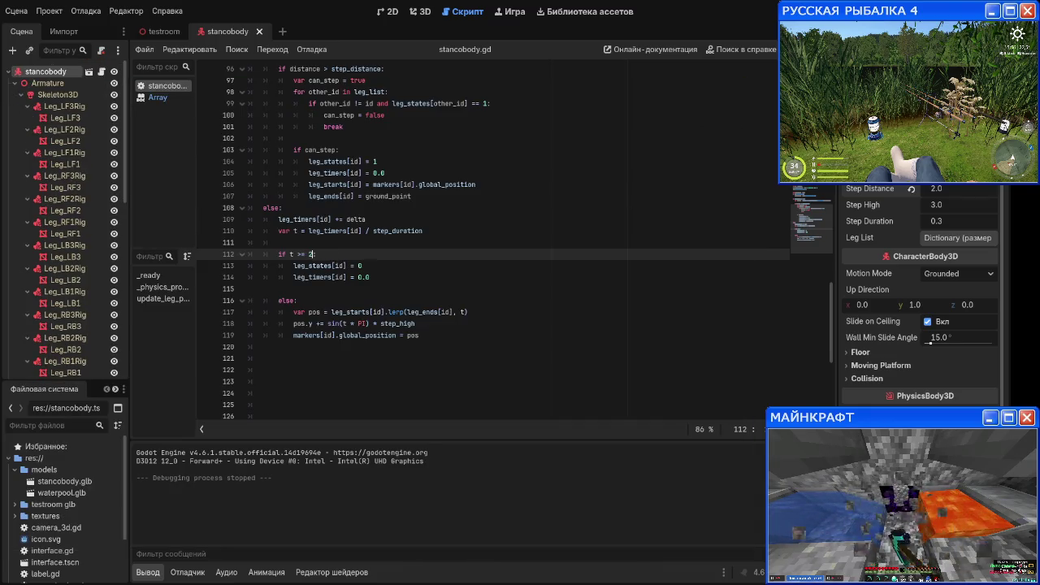
key(F5)
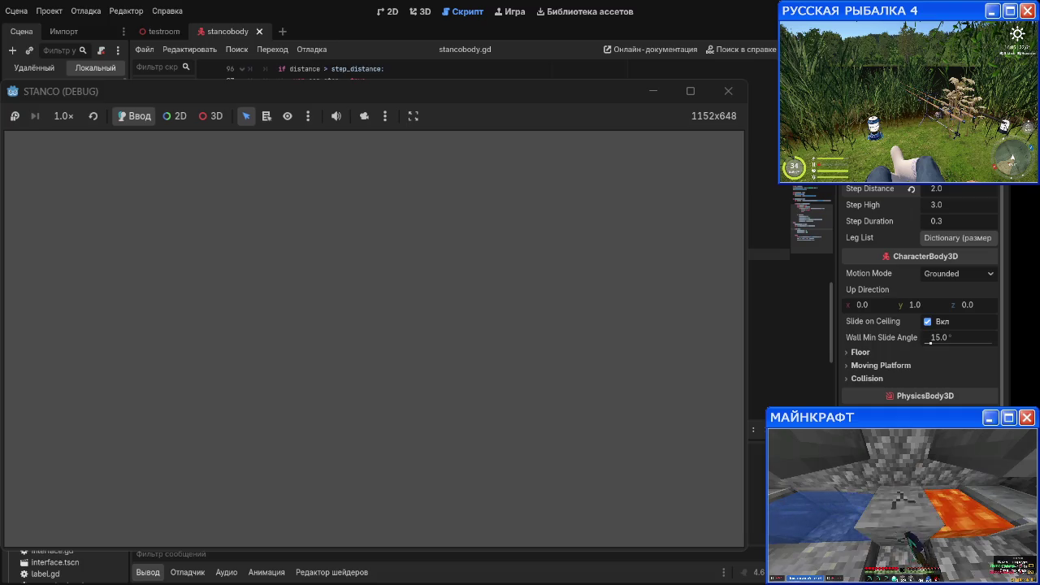
click(728, 91)
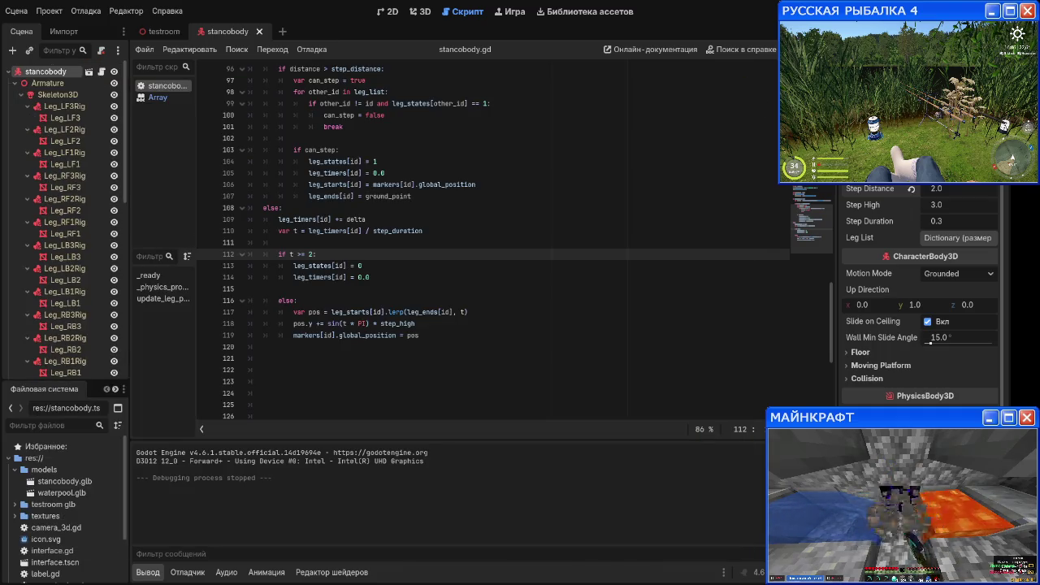
key(BackSpace)
key(BackSpace)
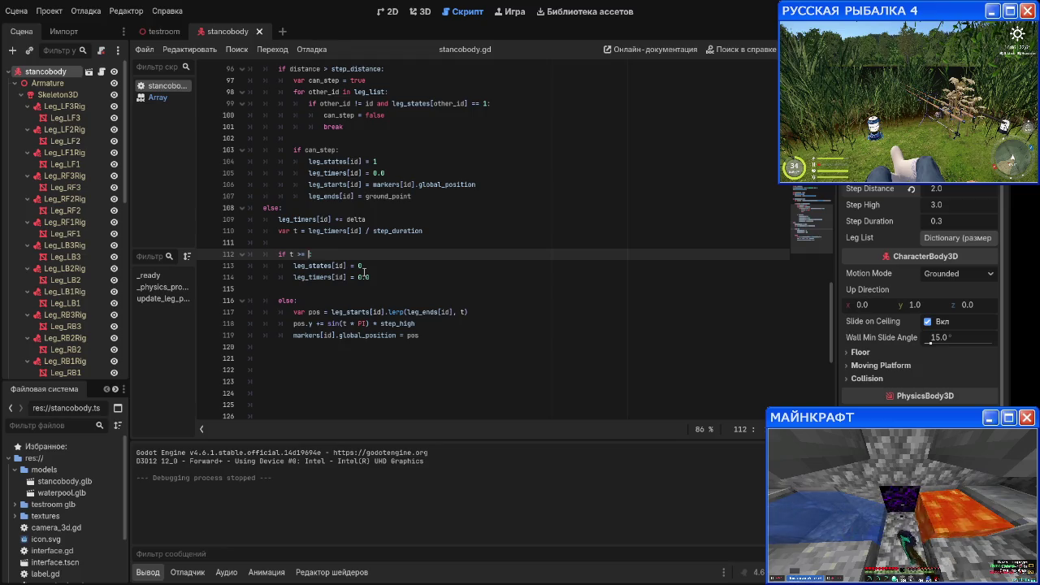
text(2.0:)
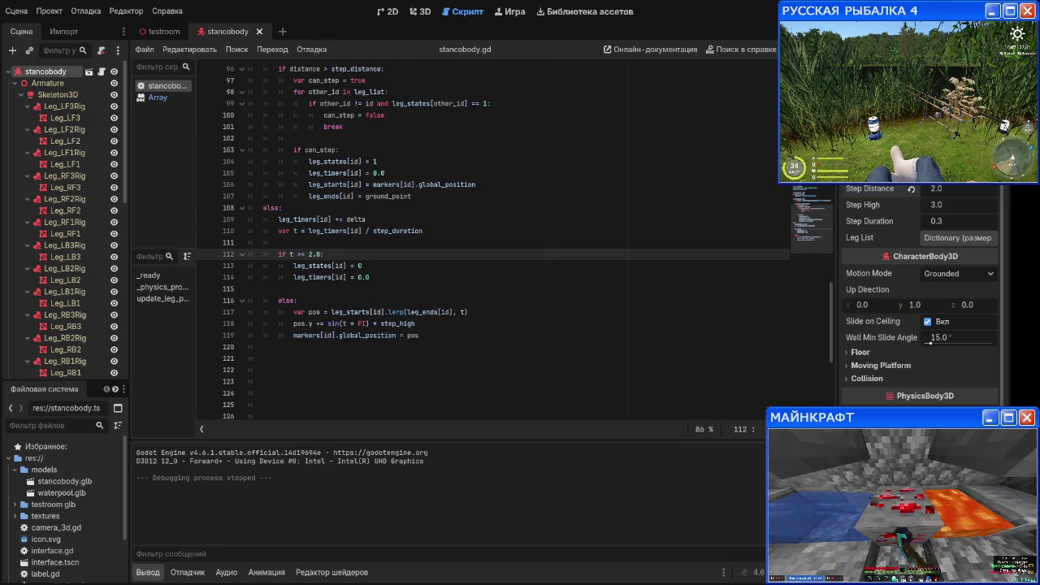
key(F5)
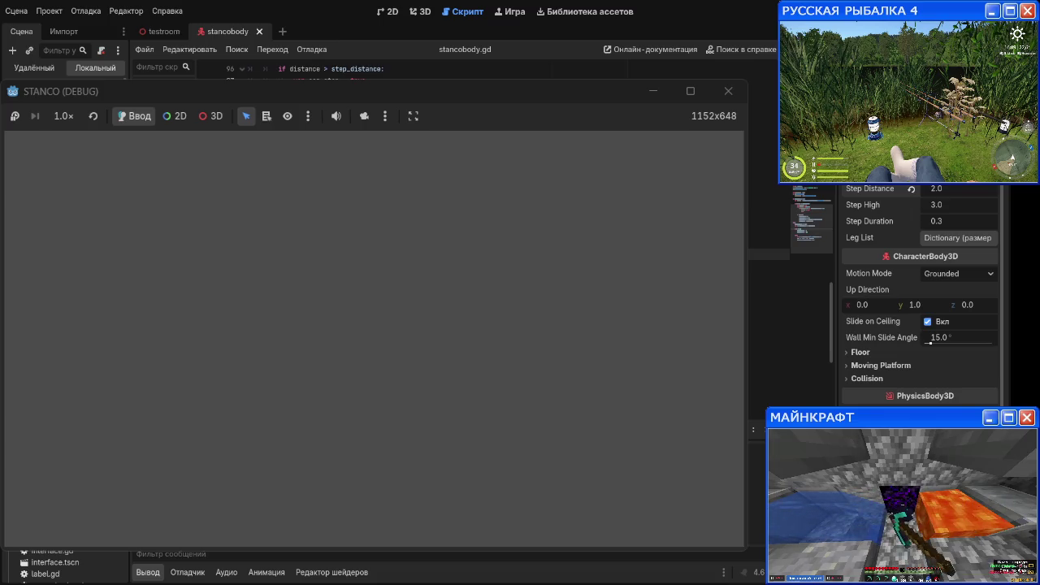
click(728, 91)
key(BackSpace)
key(BackSpace)
key(BackSpace)
text(1.0:)
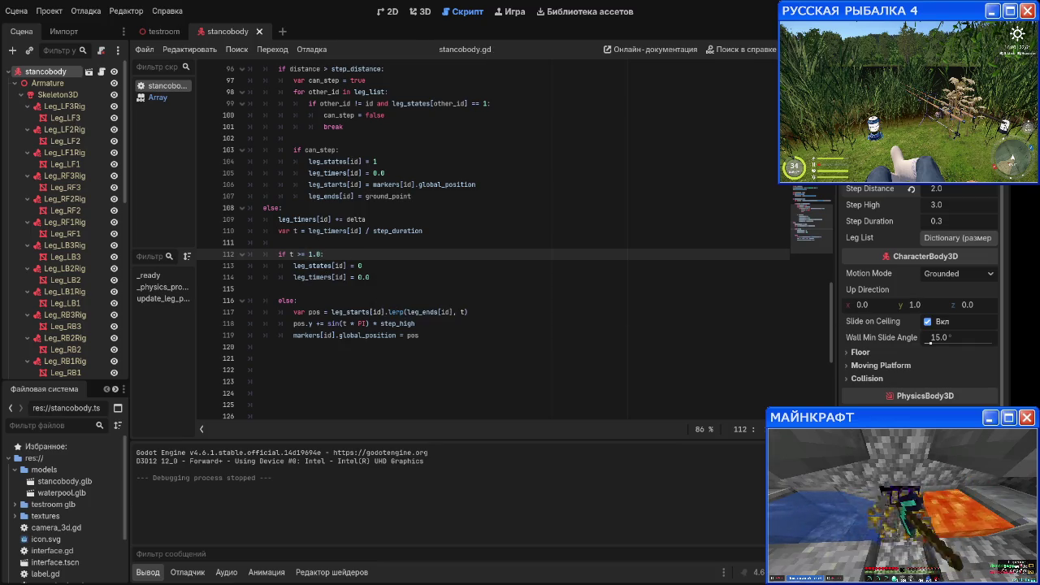
key(F5)
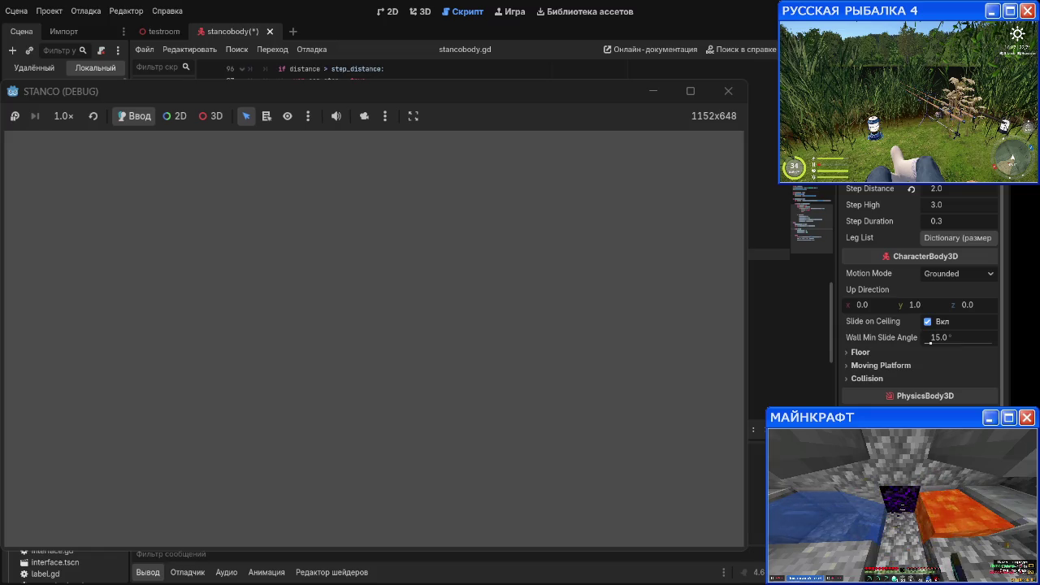
Step: Try Step Duration values 0.5, 0.8 and 1.5 in the Inspector
click(946, 221)
text(0.5)
key(Return)
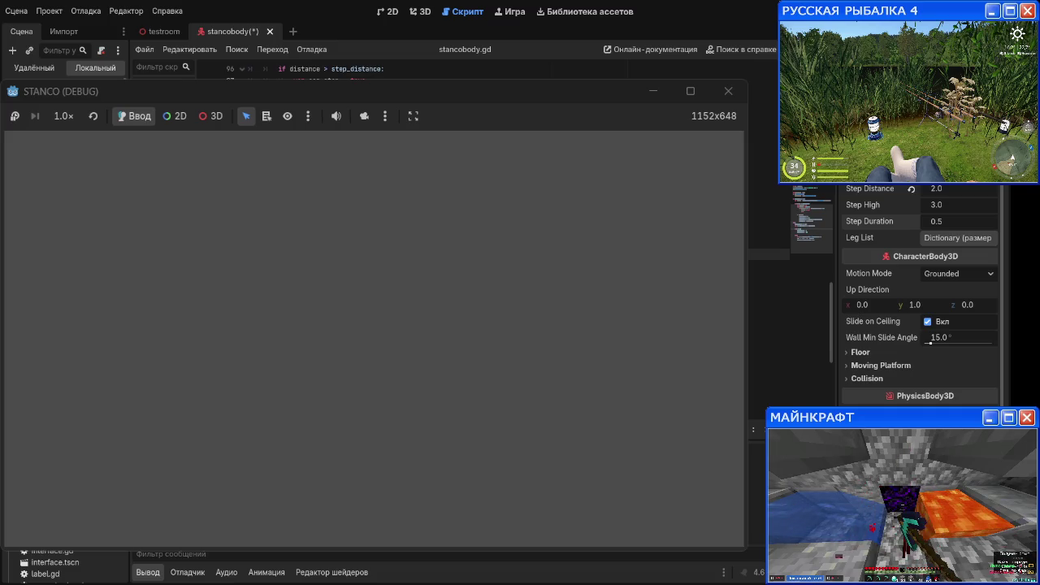
click(947, 222)
text(0.8)
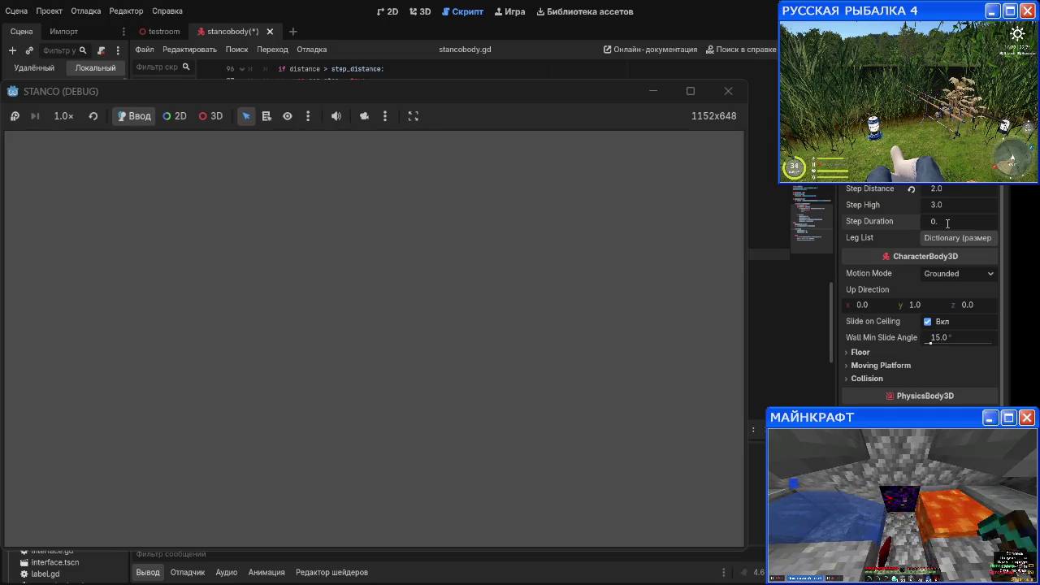
key(Return)
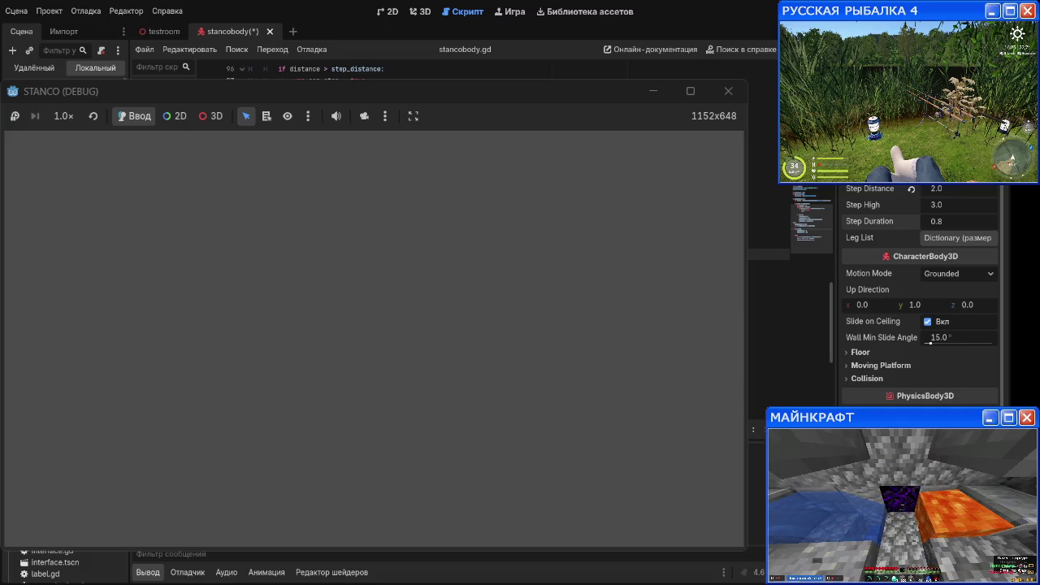
click(947, 221)
text(1.)
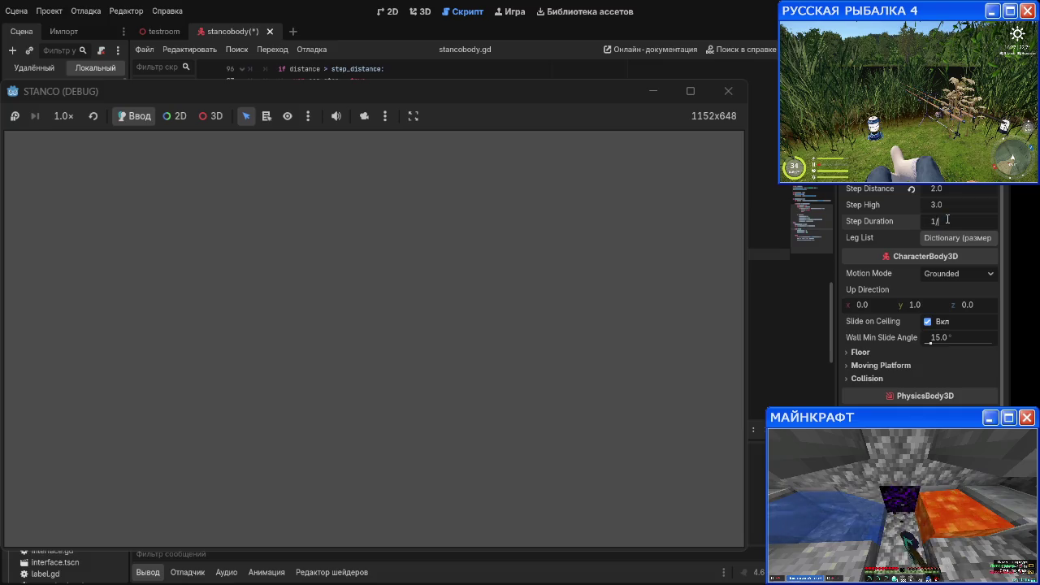
text(5)
key(Return)
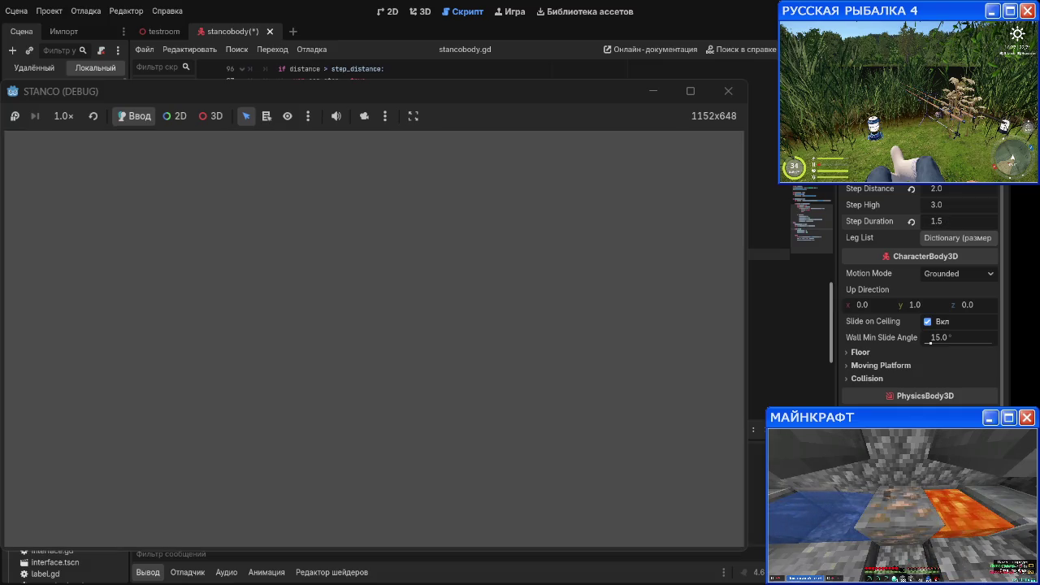
Step: Settle Step Duration at 0.1 via 0.5, and set Step Distance to 3.0
click(949, 222)
text(0.3)
key(BackSpace)
text(5)
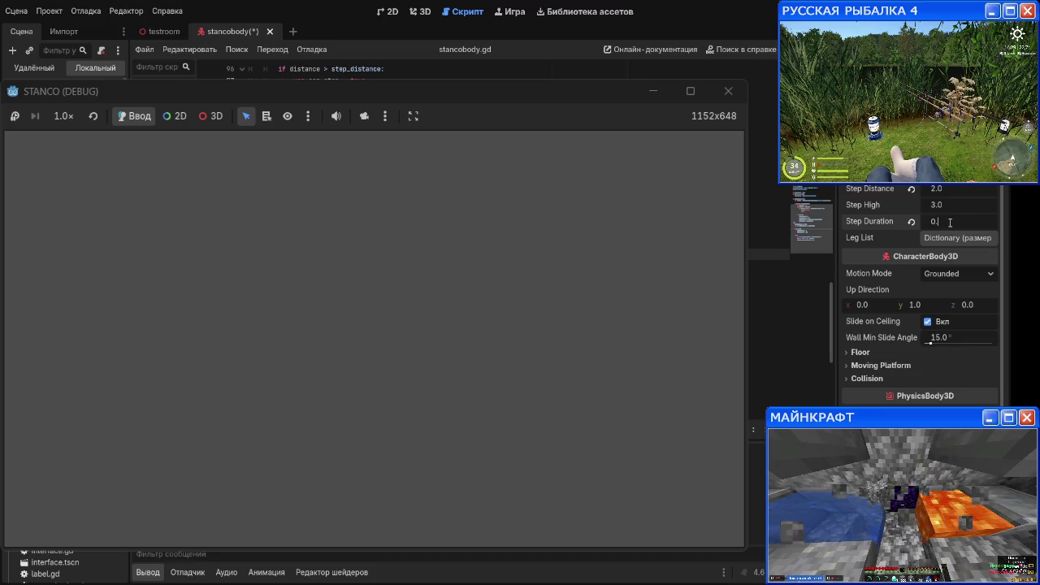
key(Return)
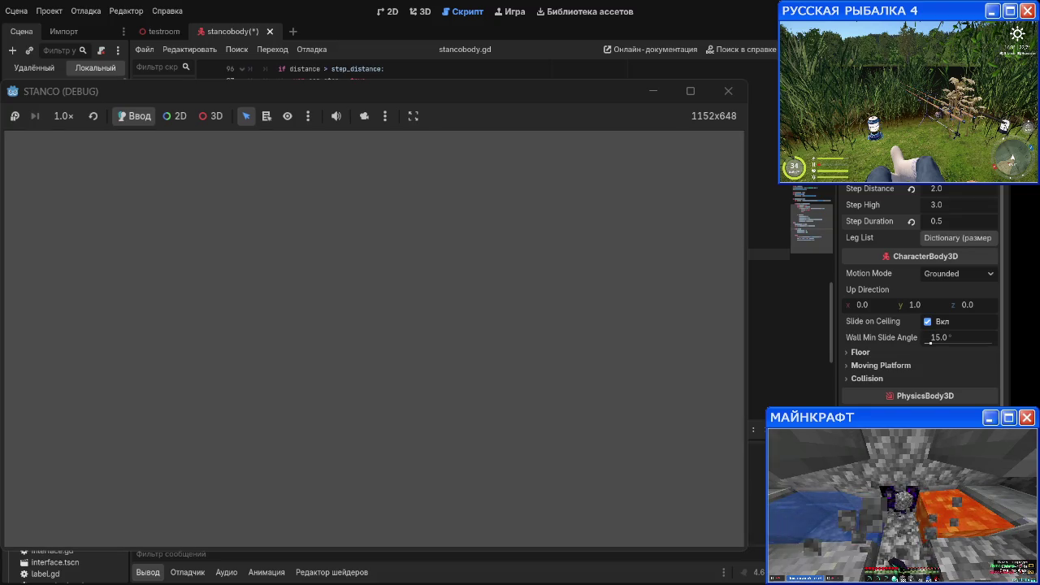
click(972, 222)
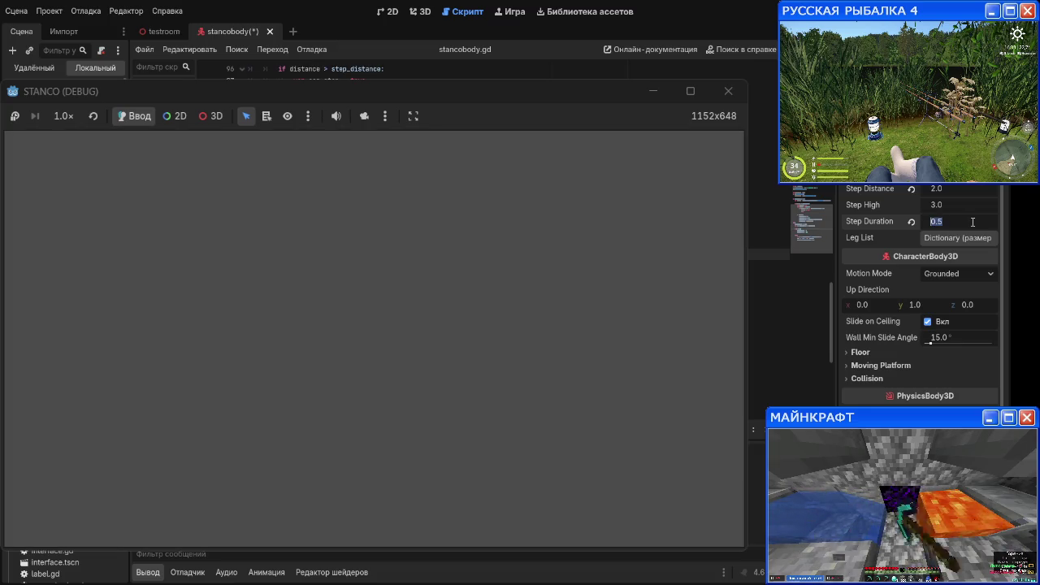
click(972, 221)
key(BackSpace)
text(1)
key(Return)
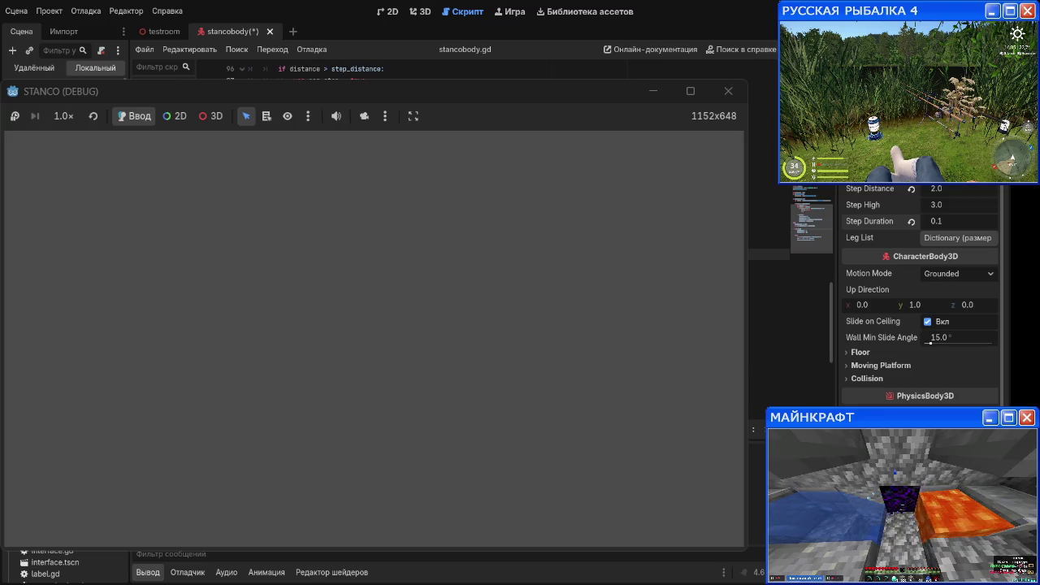
click(935, 189)
text(3)
key(Return)
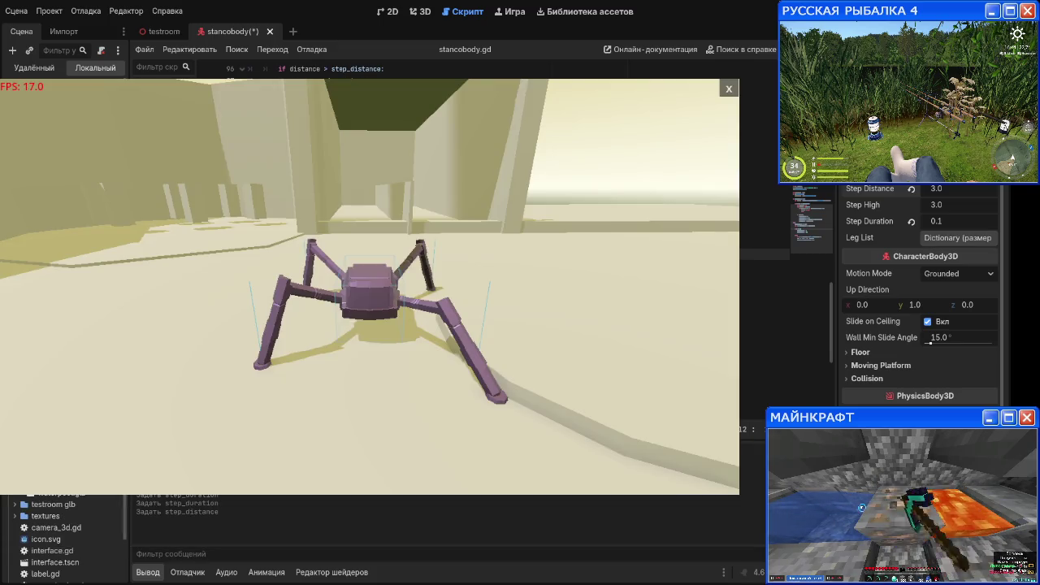
Step: Walk and turn the spider with W and D to watch its legs step, then stop the game
key(d)
key(w)
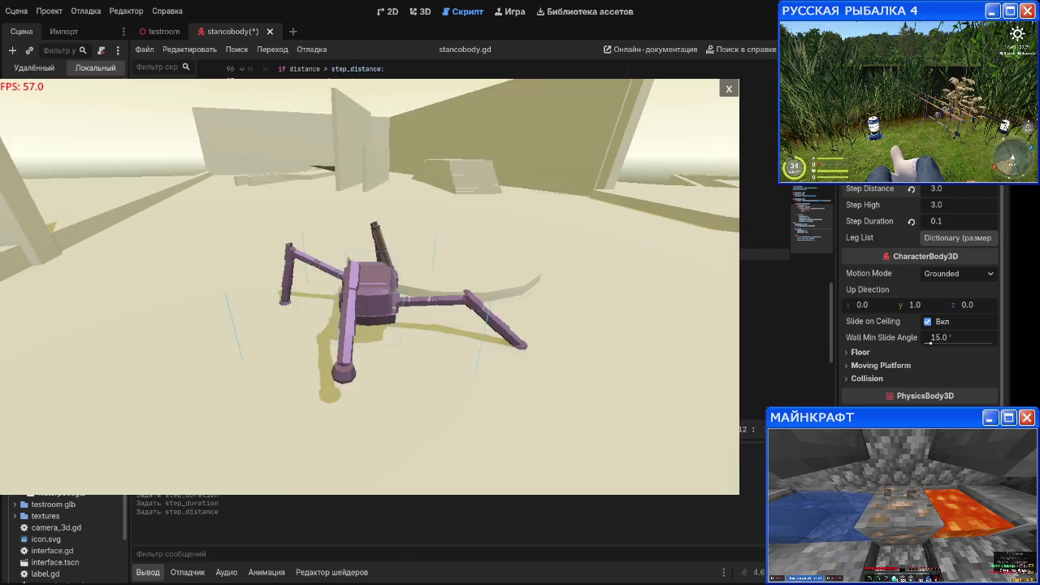
key(d)
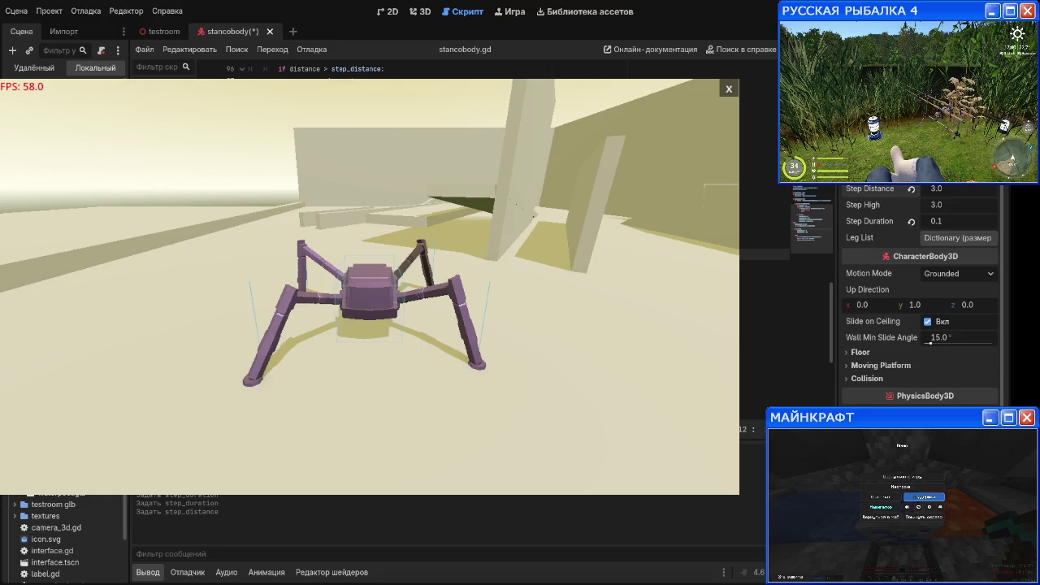
key(w)
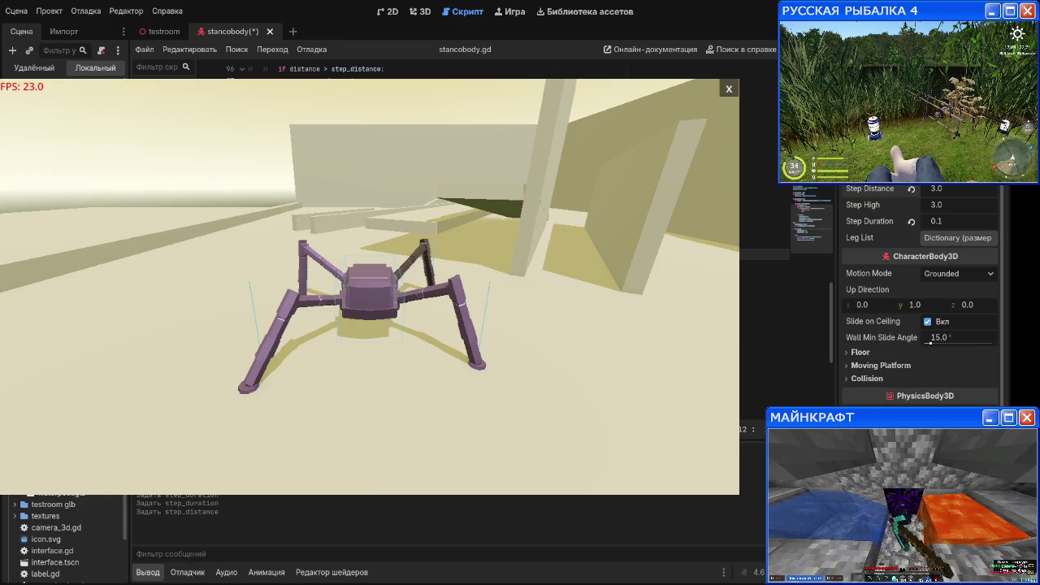
key(F8)
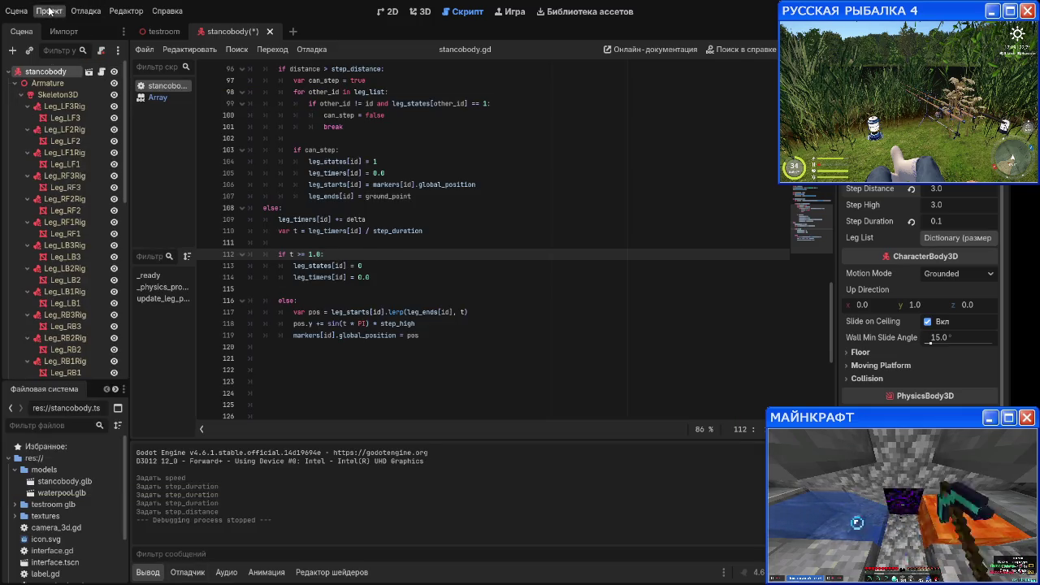
Step: Save stancobody.gd with Ctrl+S
key(ctrl+s)
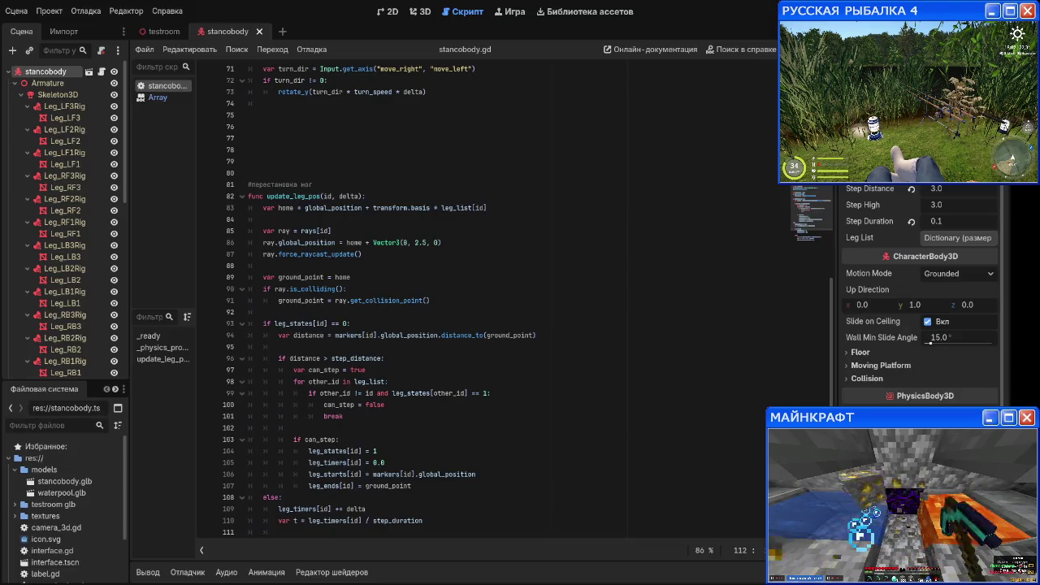
Step: Launch the spider game again with F5
key(F5)
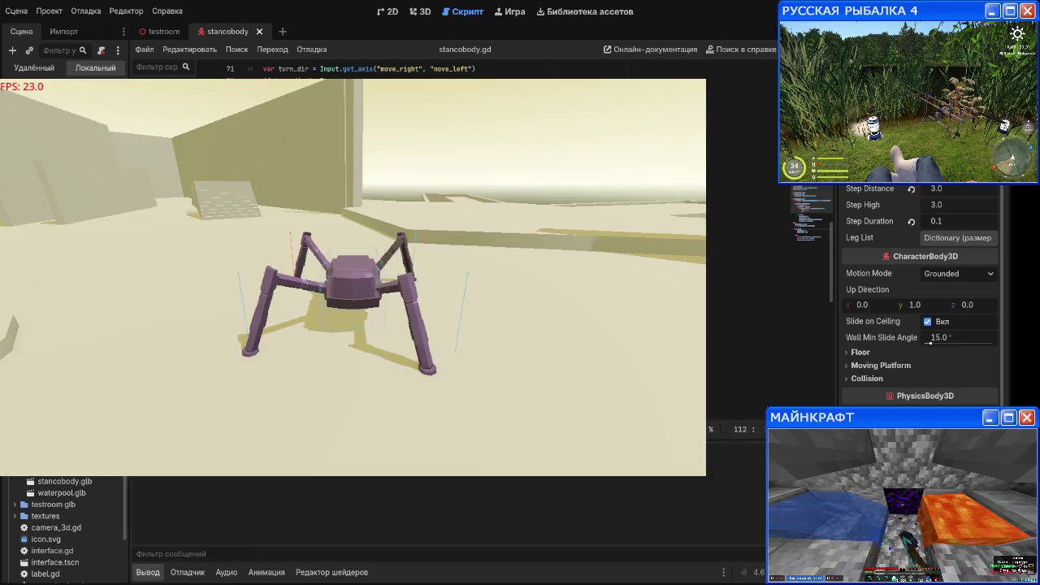
Step: Turn the spider left and right in place to face the corridor, stairs and walls
key(a)
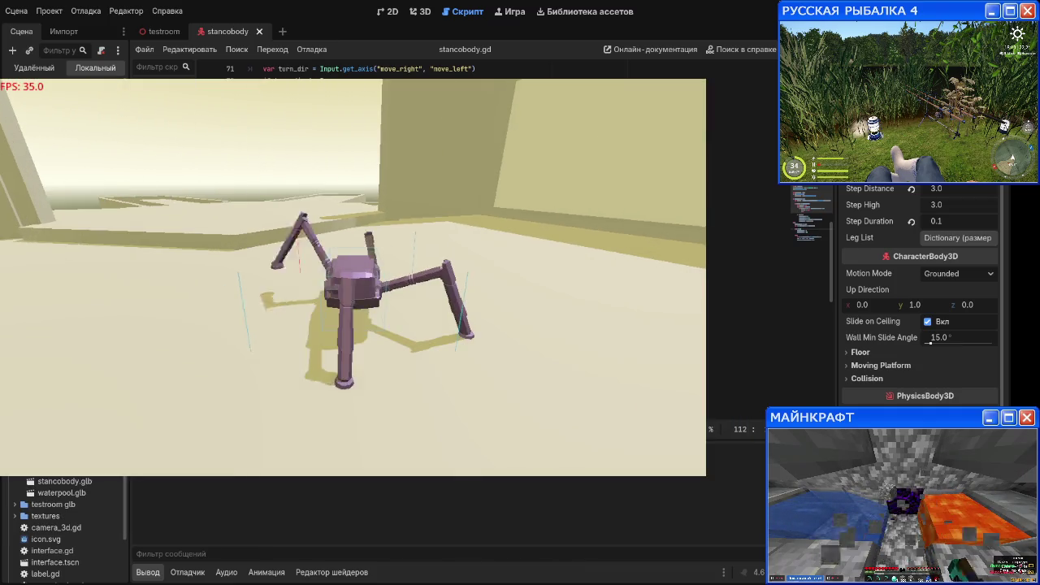
key(a)
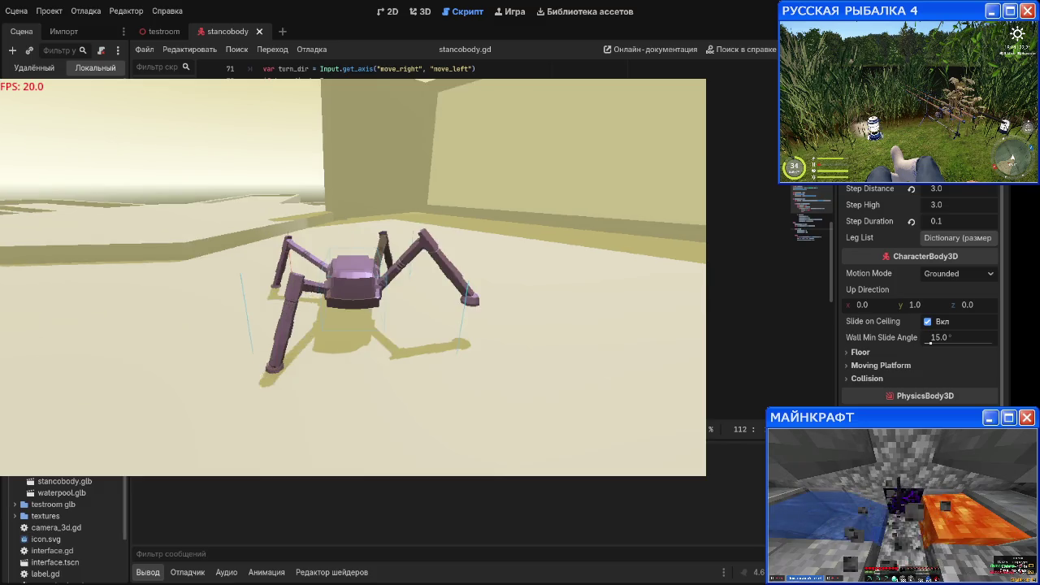
key(a)
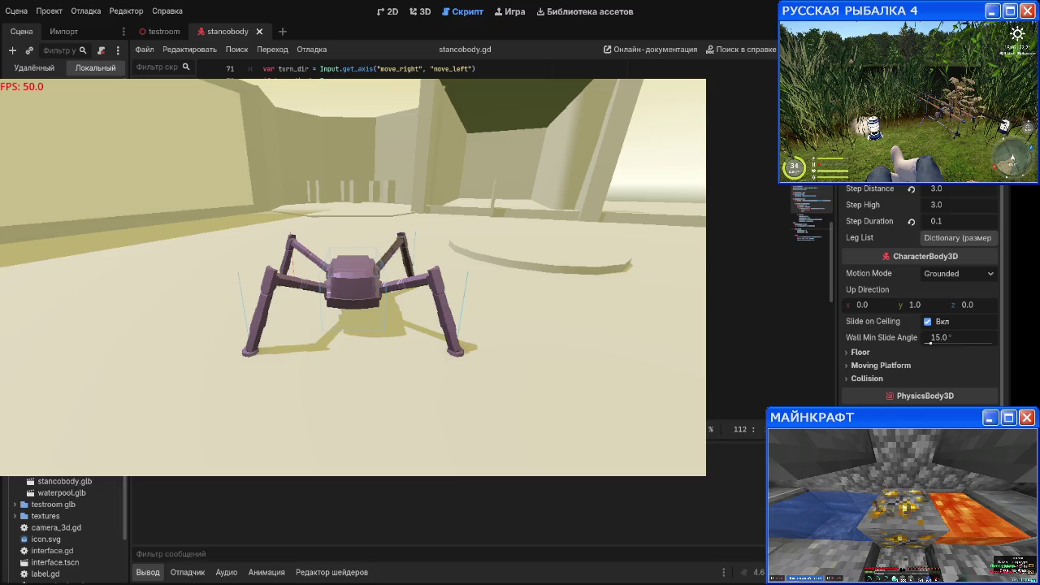
key(a)
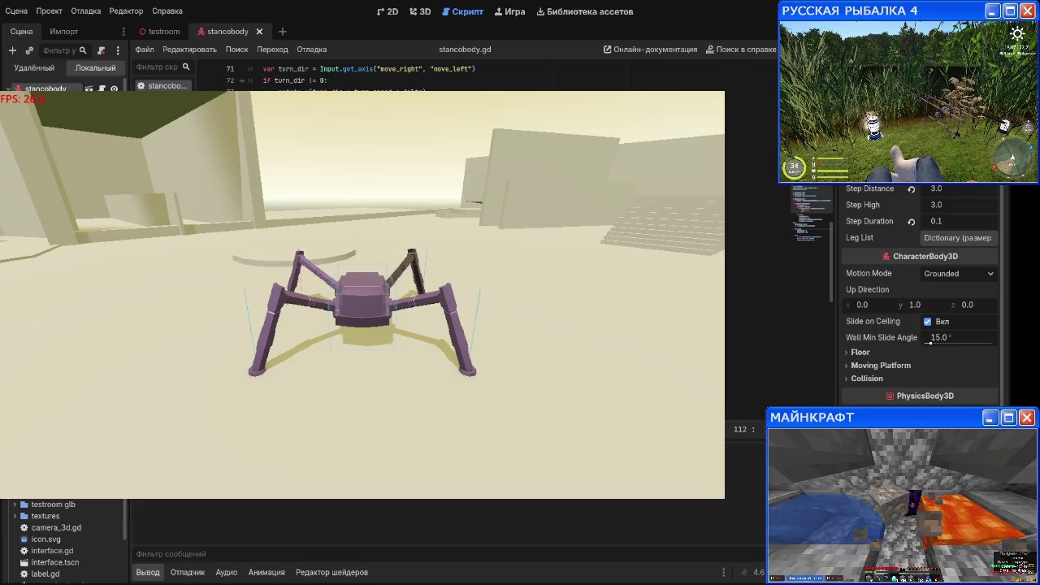
key(d)
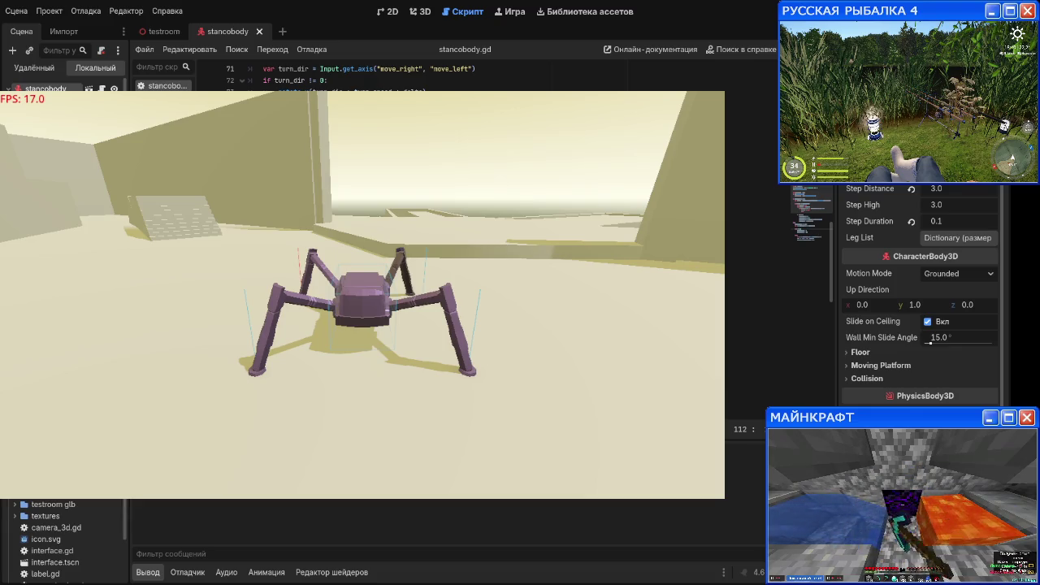
key(a)
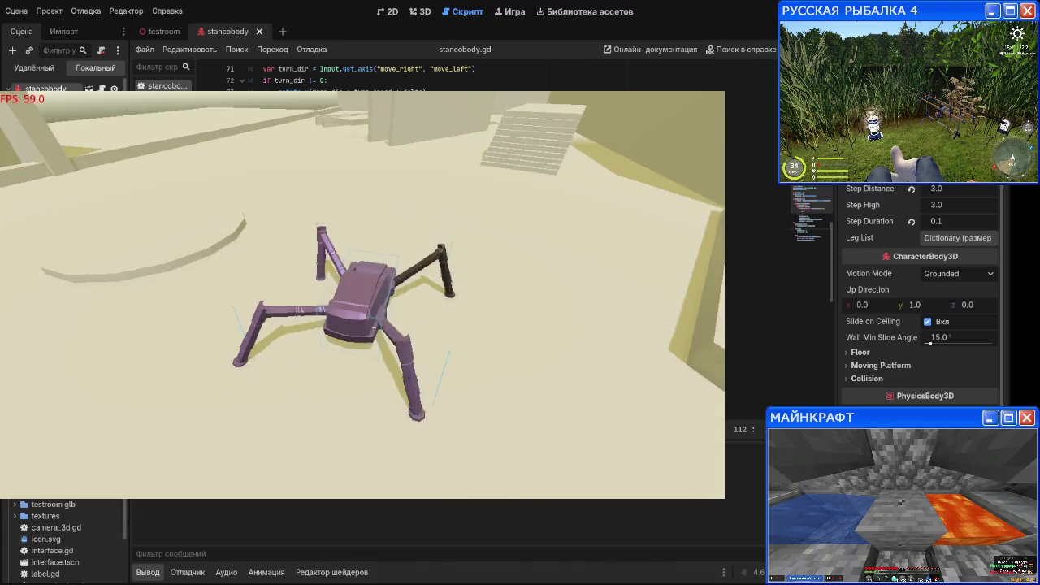
key(d)
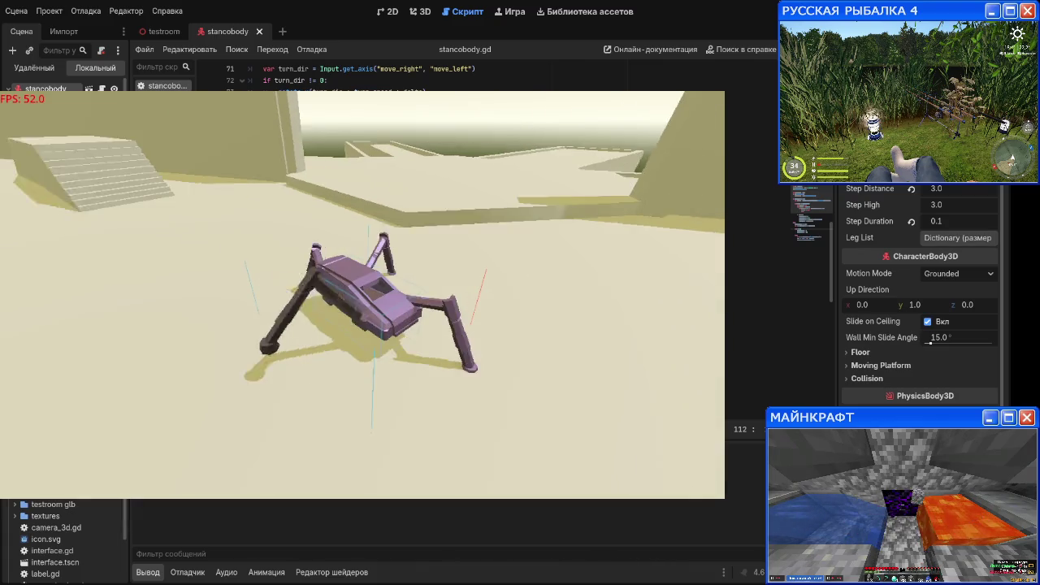
key(a)
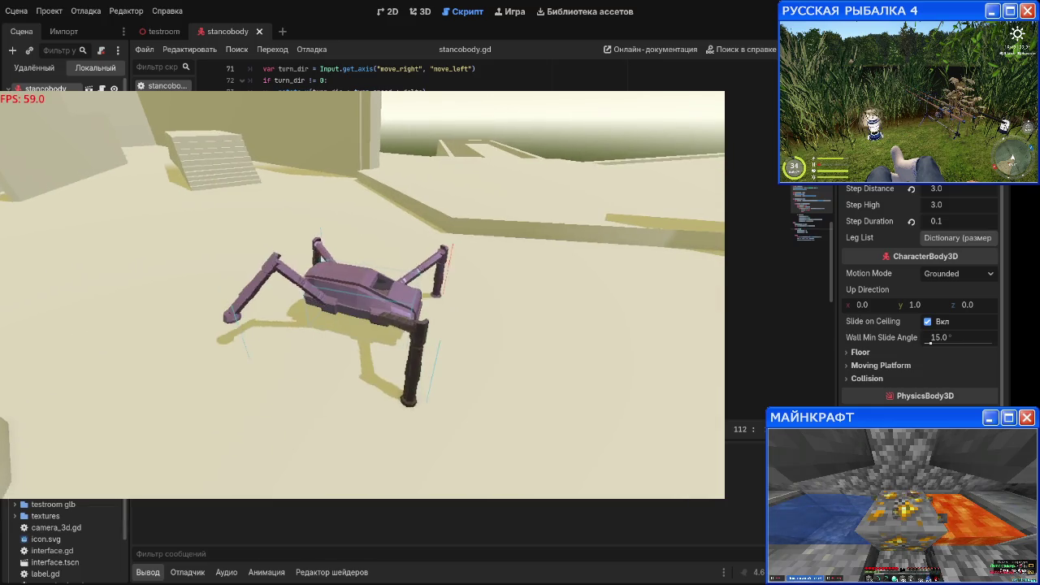
key(d)
key(d)
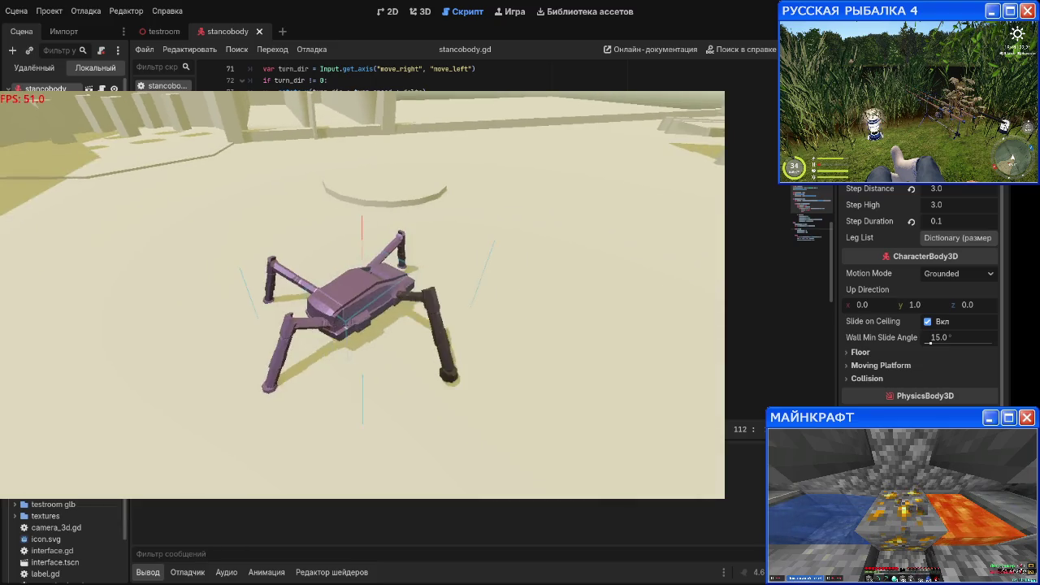
key(d)
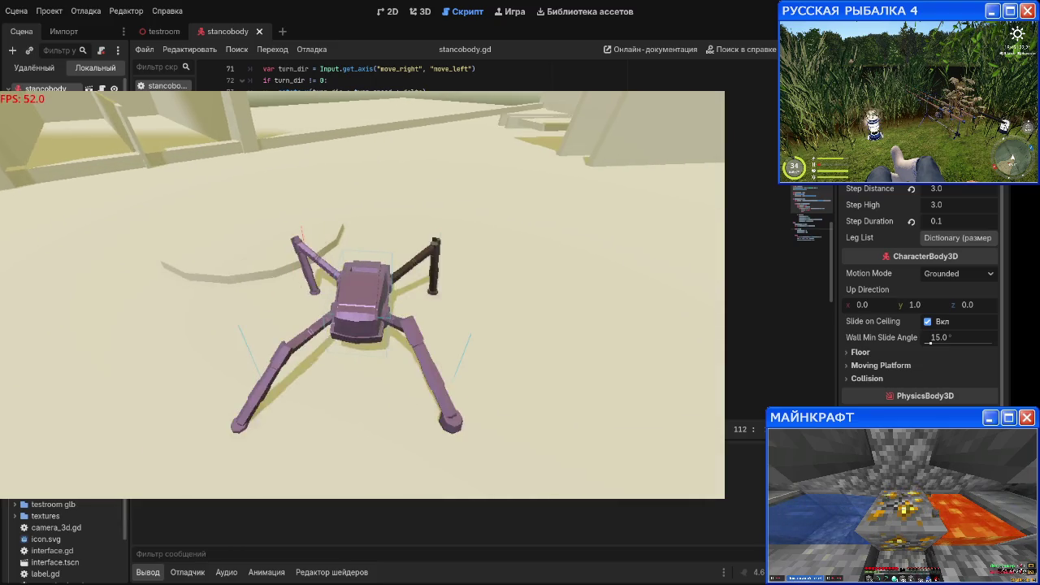
key(d)
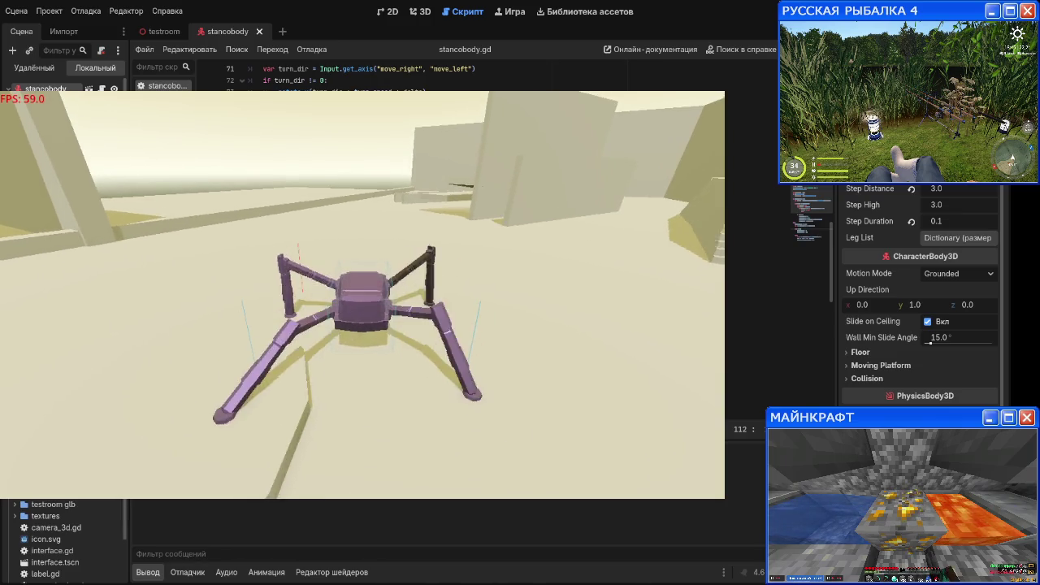
Step: Walk the spider past the boxes, over the steps and ledge, and through the corridor
key(d)
key(d)
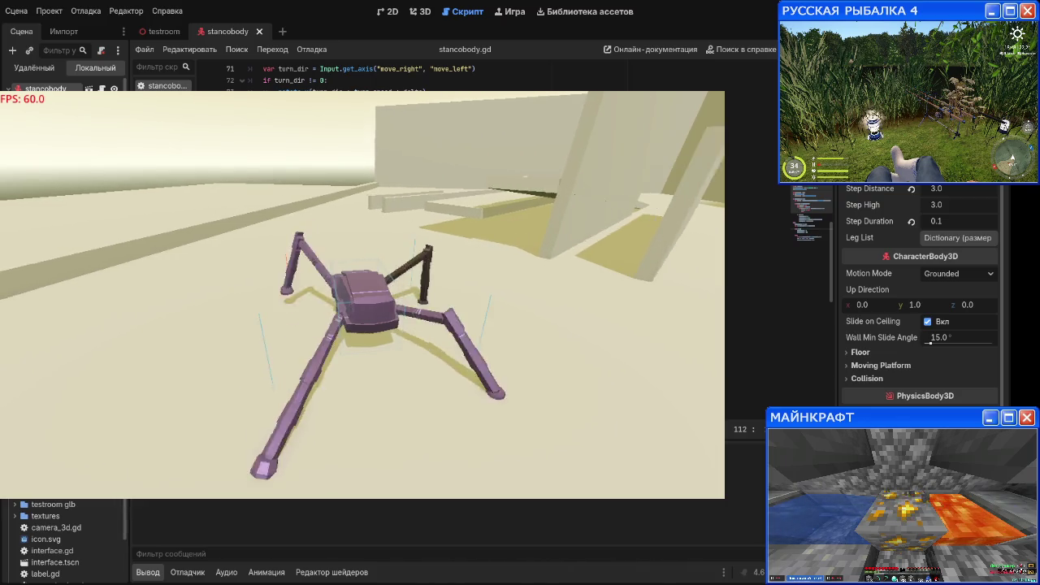
key(d)
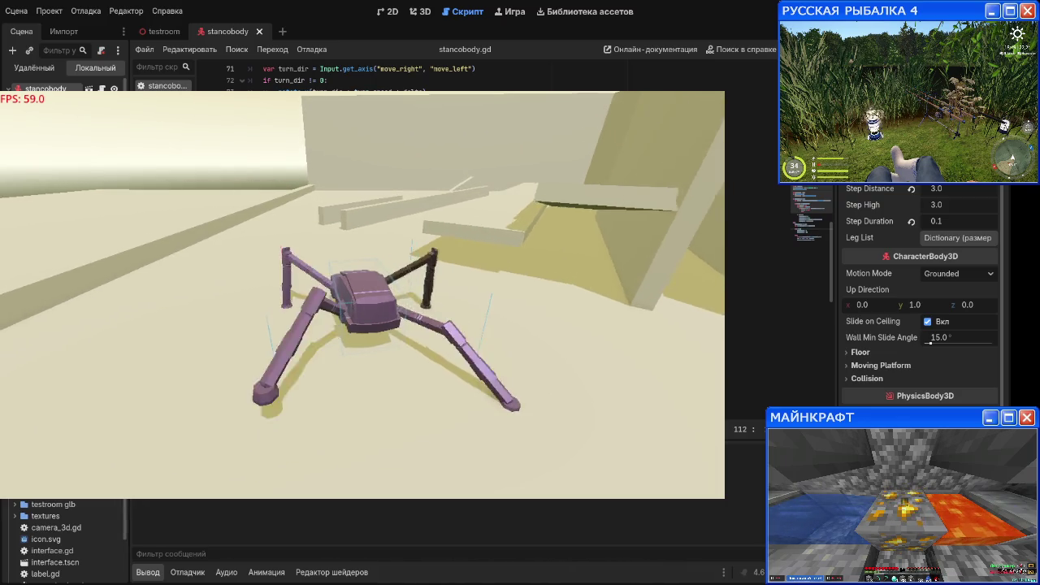
key(d)
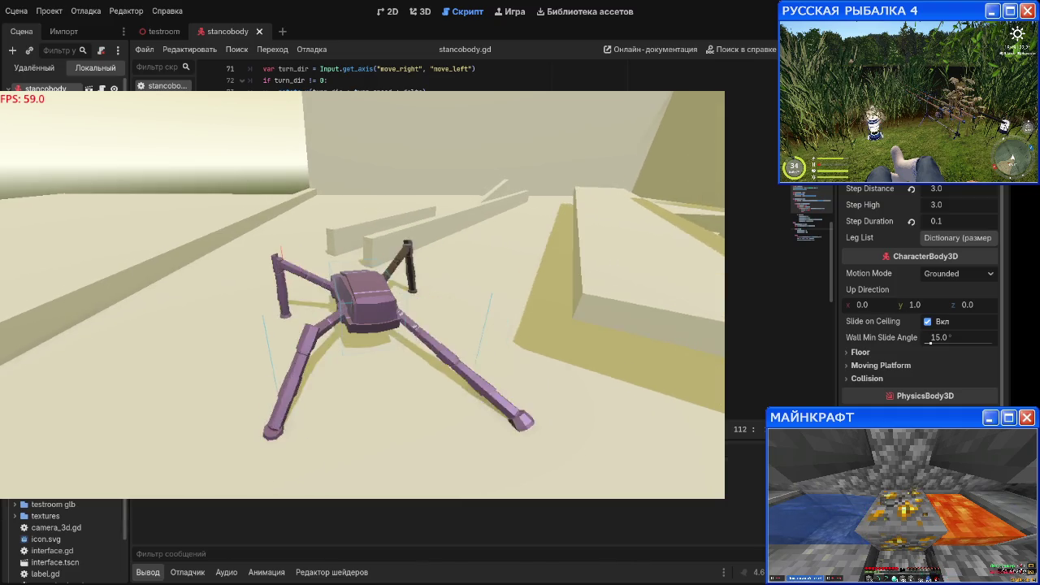
key(d)
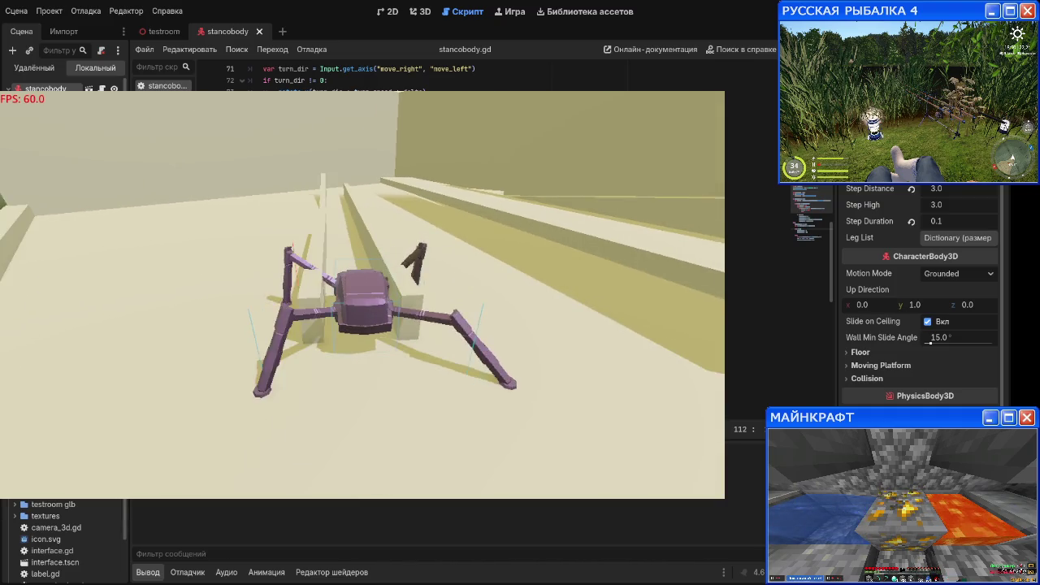
key(d)
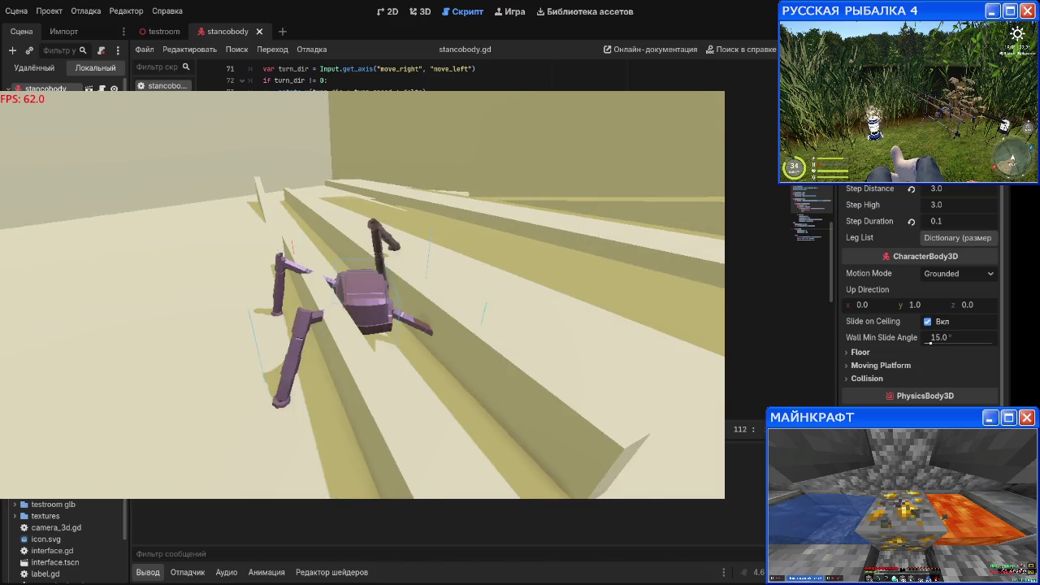
key(d)
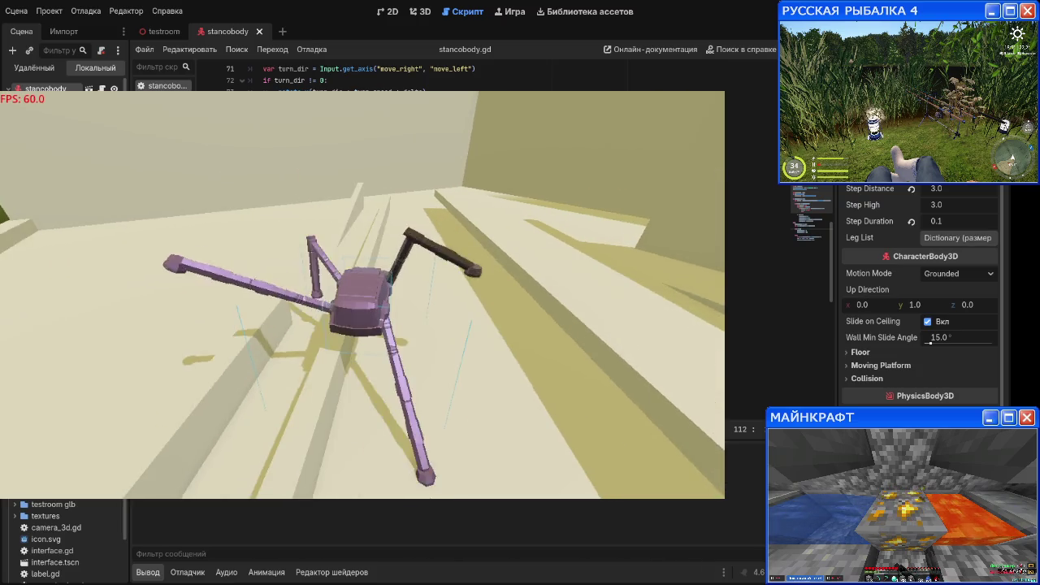
key(d)
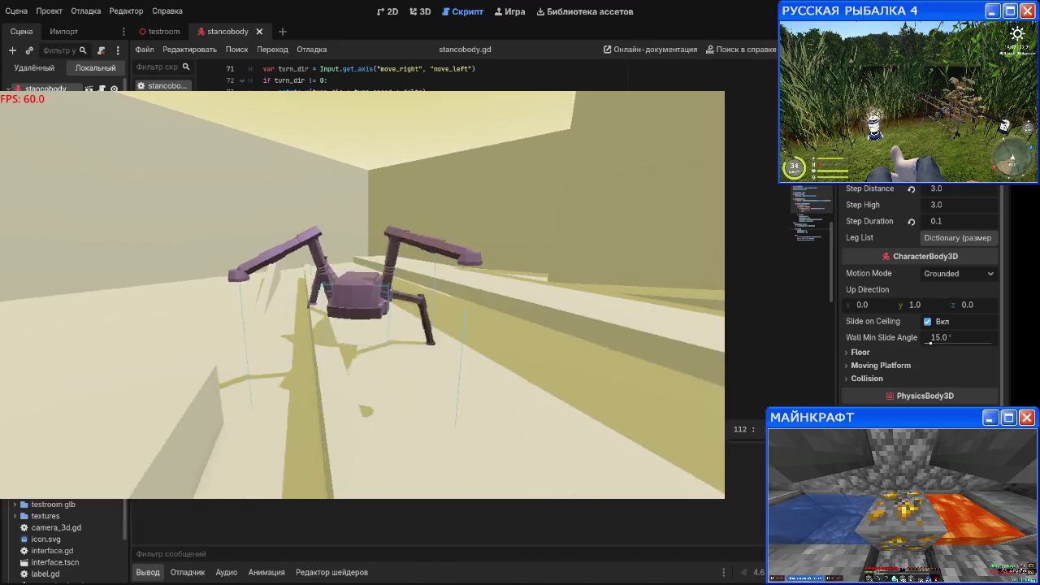
key(d)
key(d)
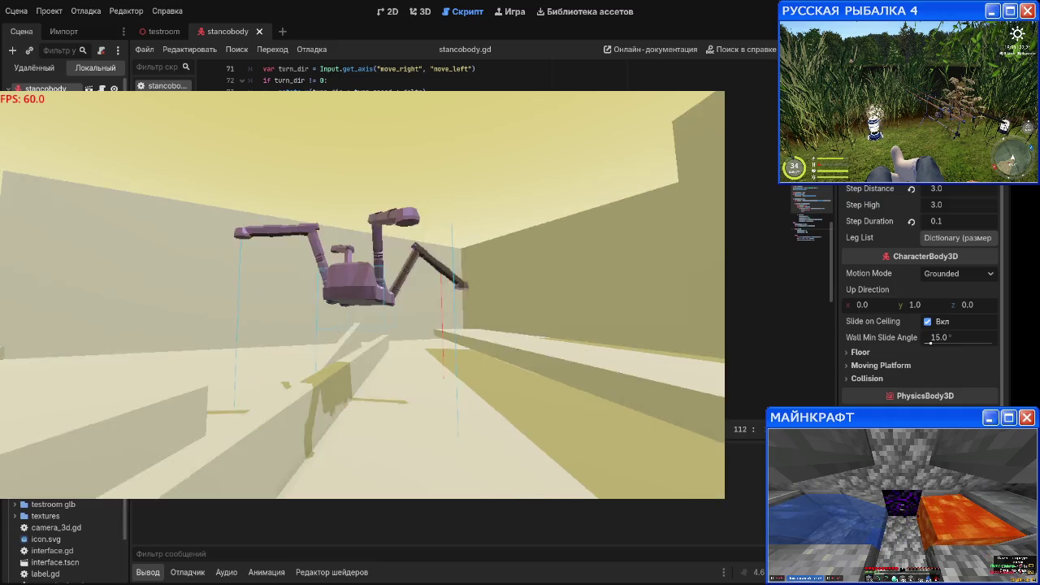
key(d)
key(d)
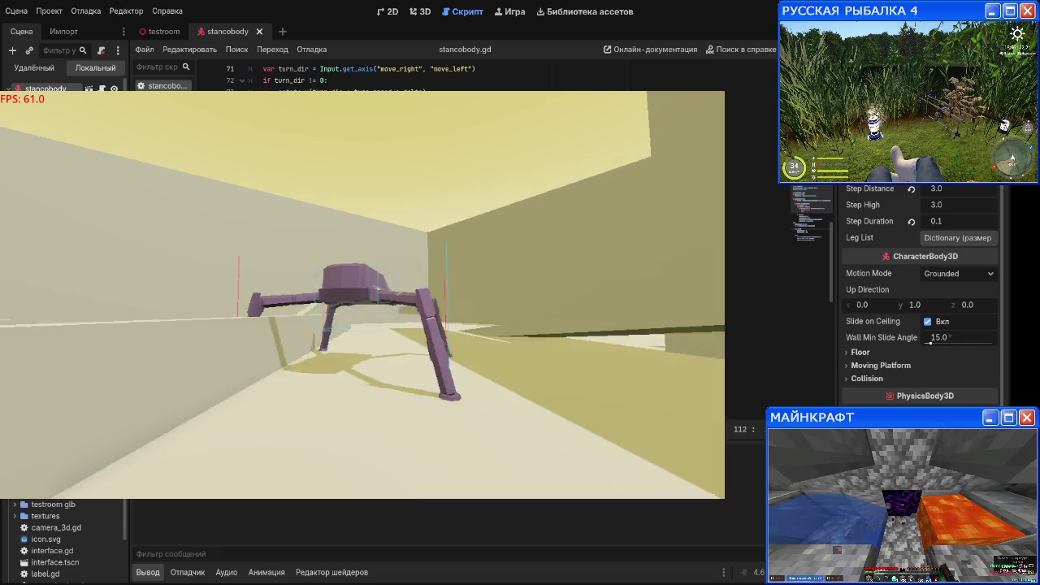
key(d)
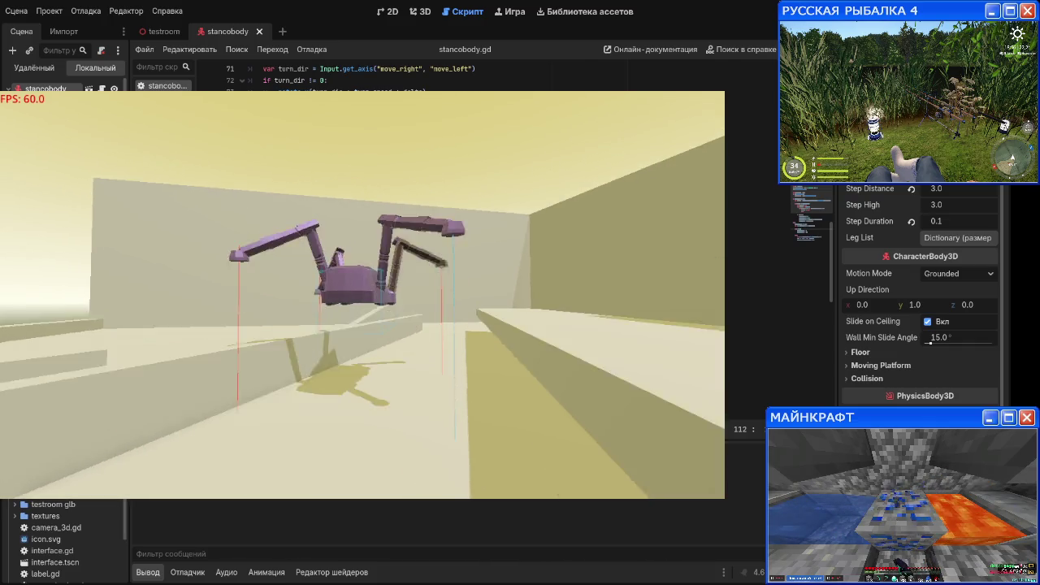
key(d)
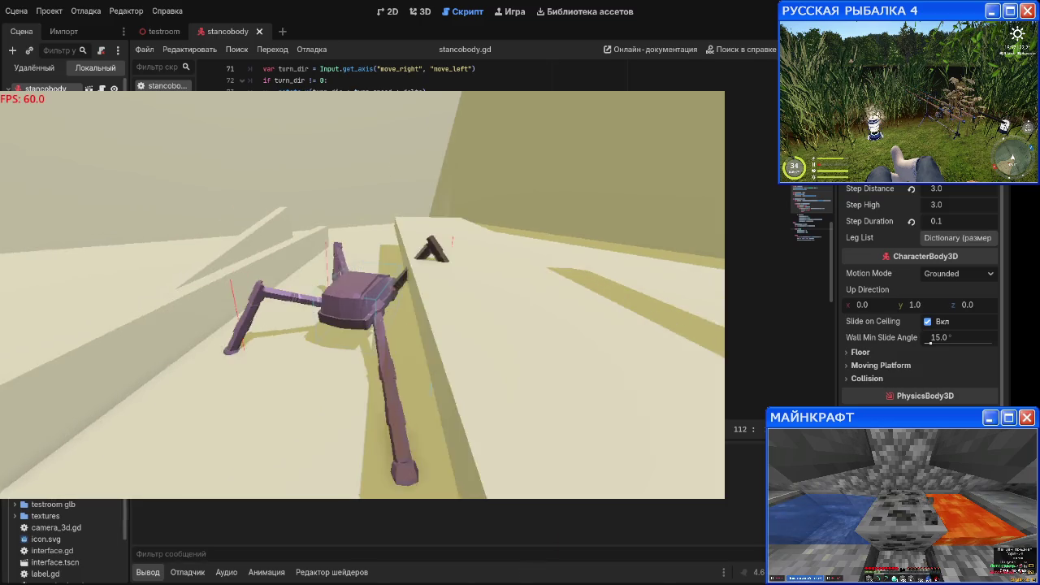
key(d)
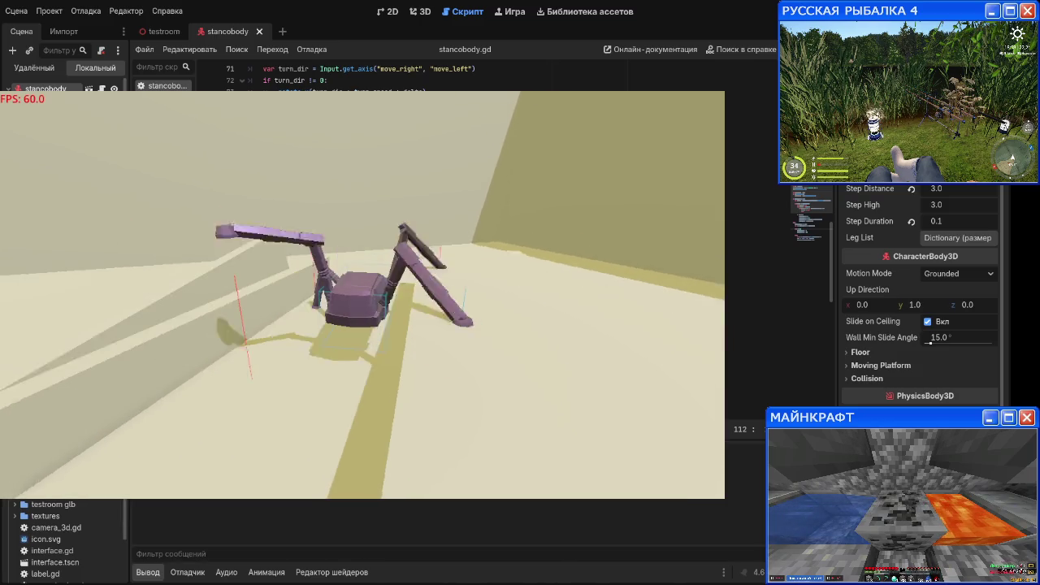
key(d)
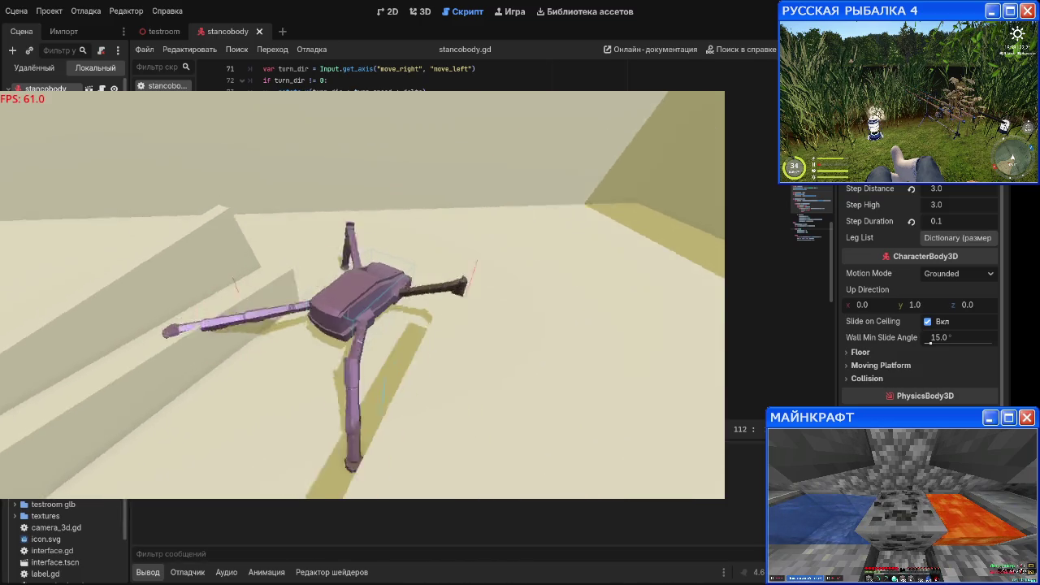
key(d)
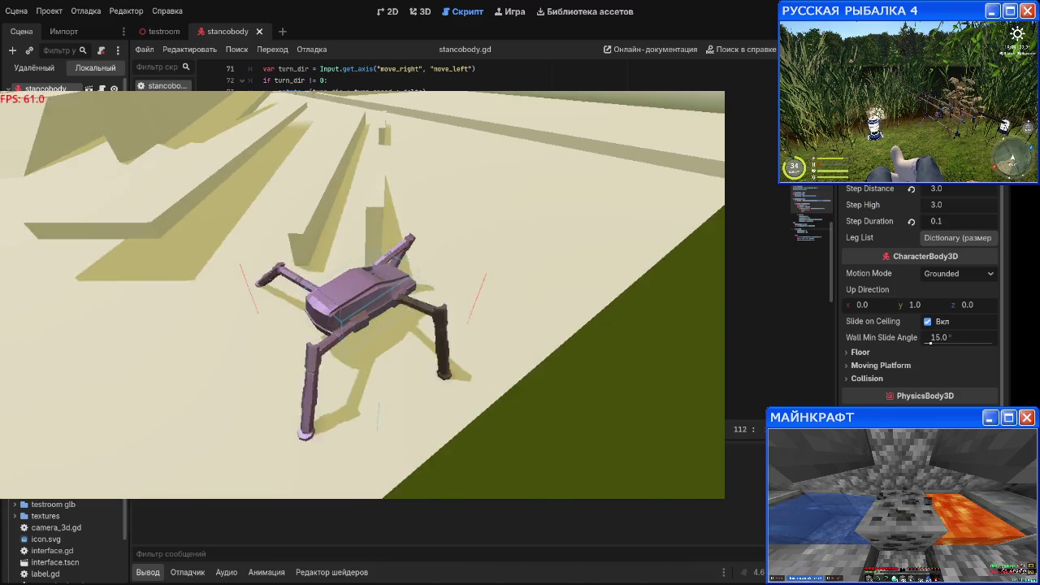
key(d)
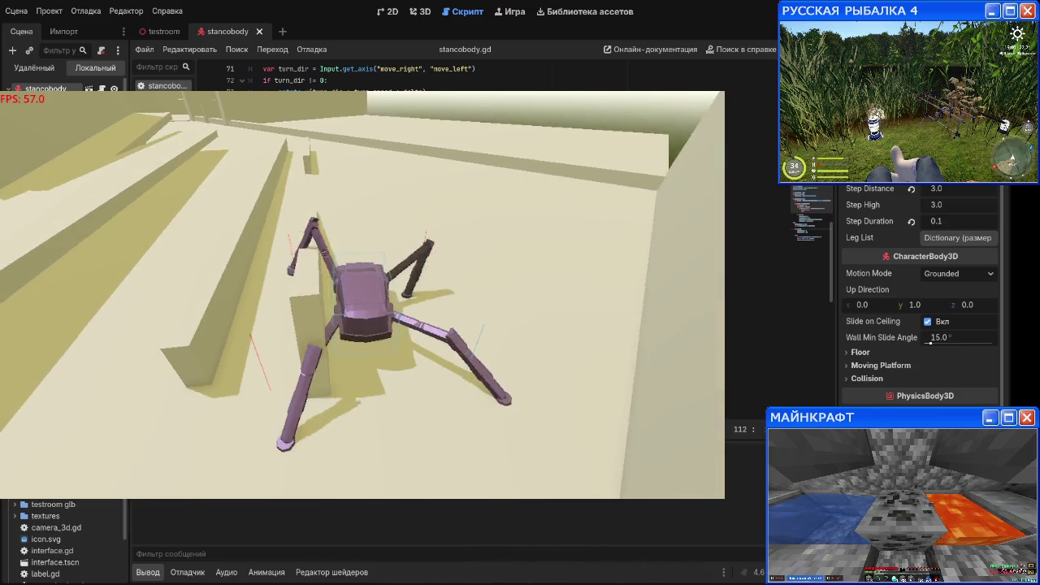
key(d)
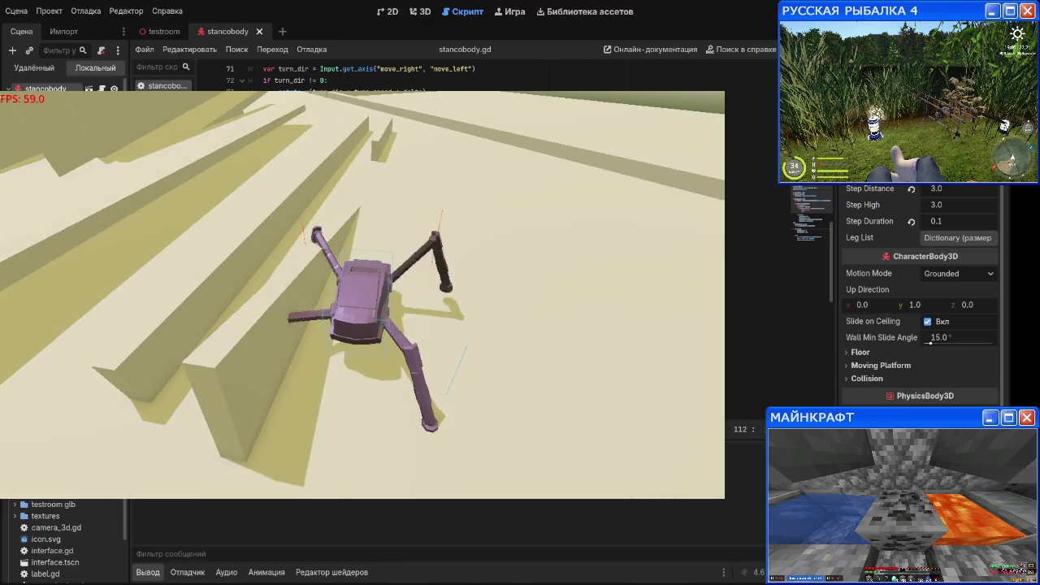
key(d)
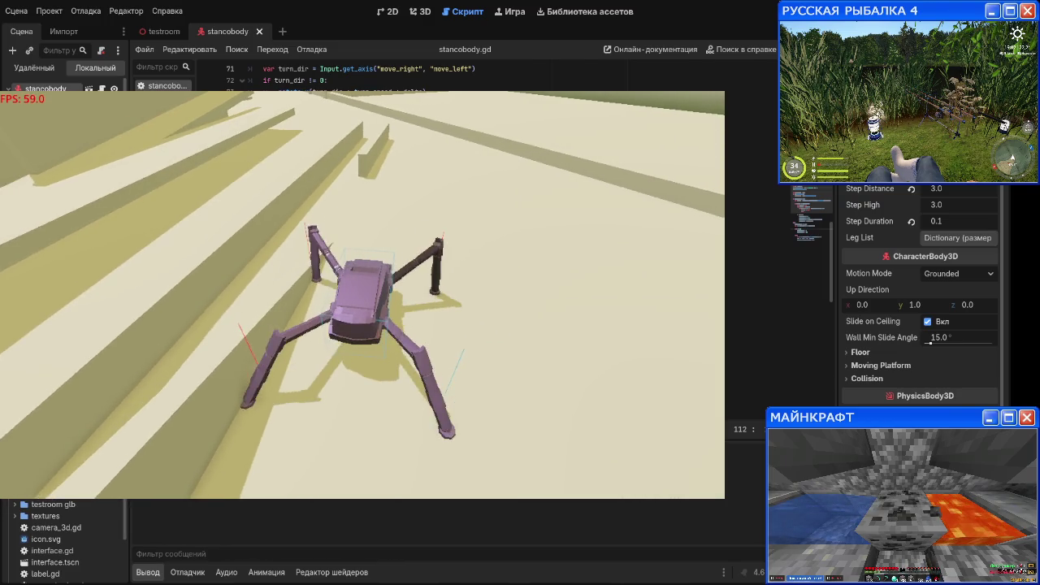
key(d)
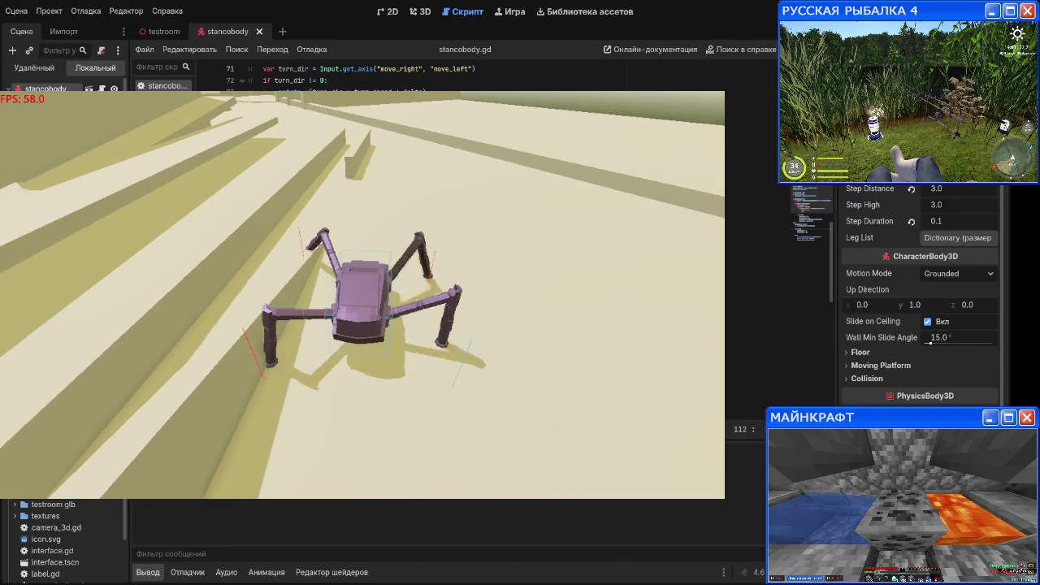
Step: Keep walking the spider around the room past the walls and slabs, then stop the game
key(d)
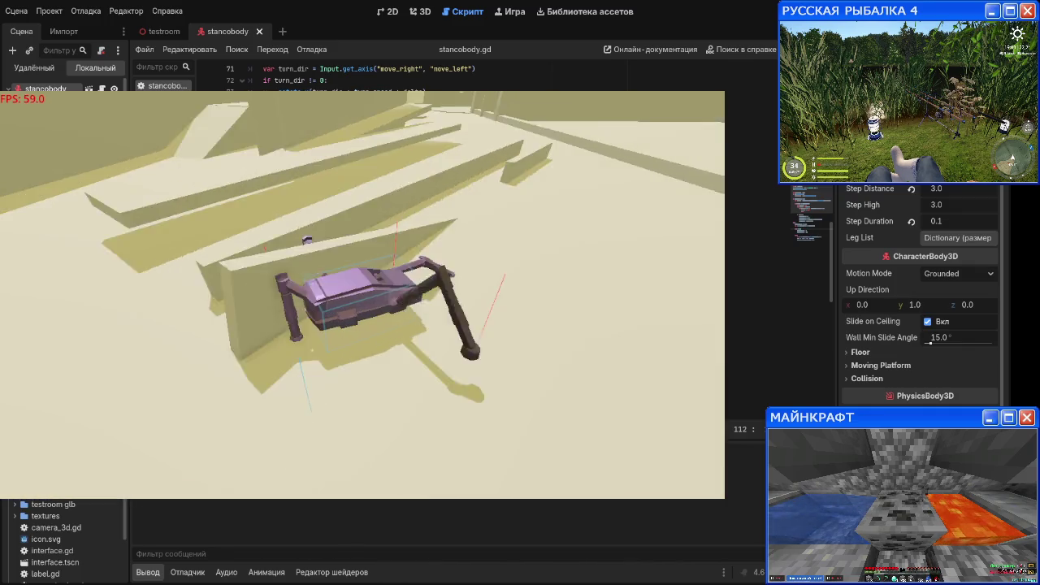
key(d)
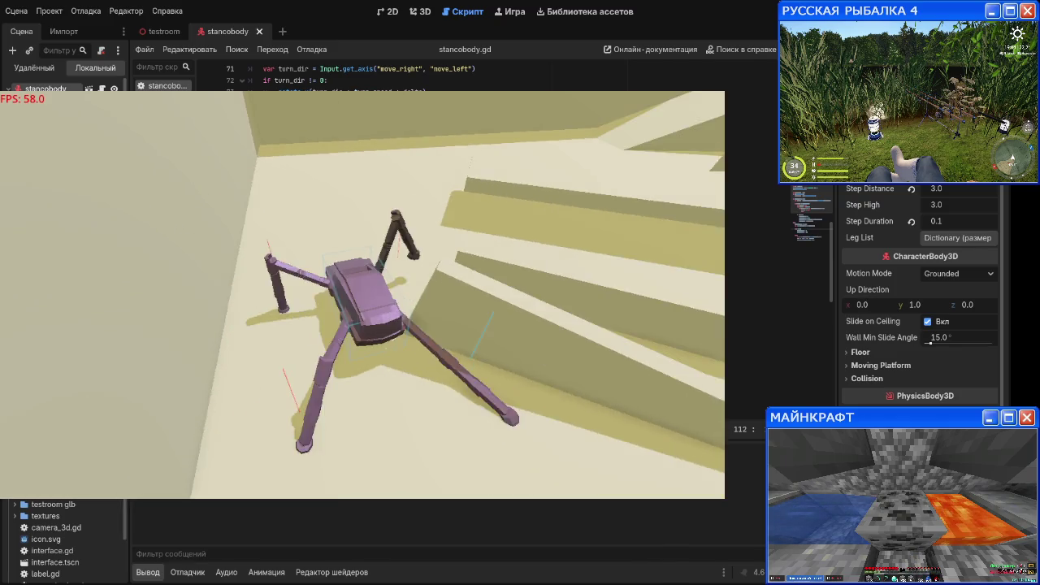
key(d)
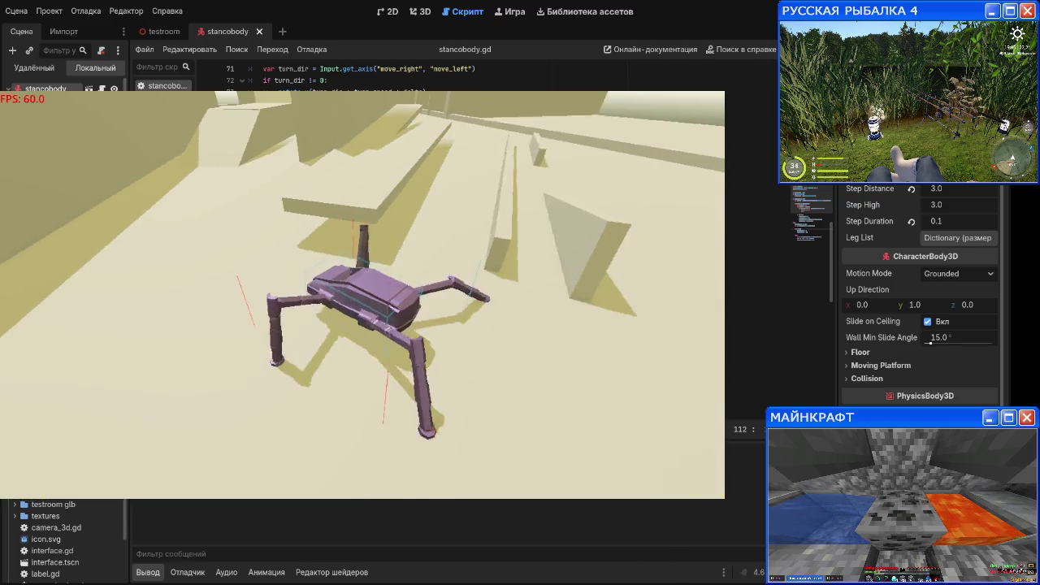
key(d)
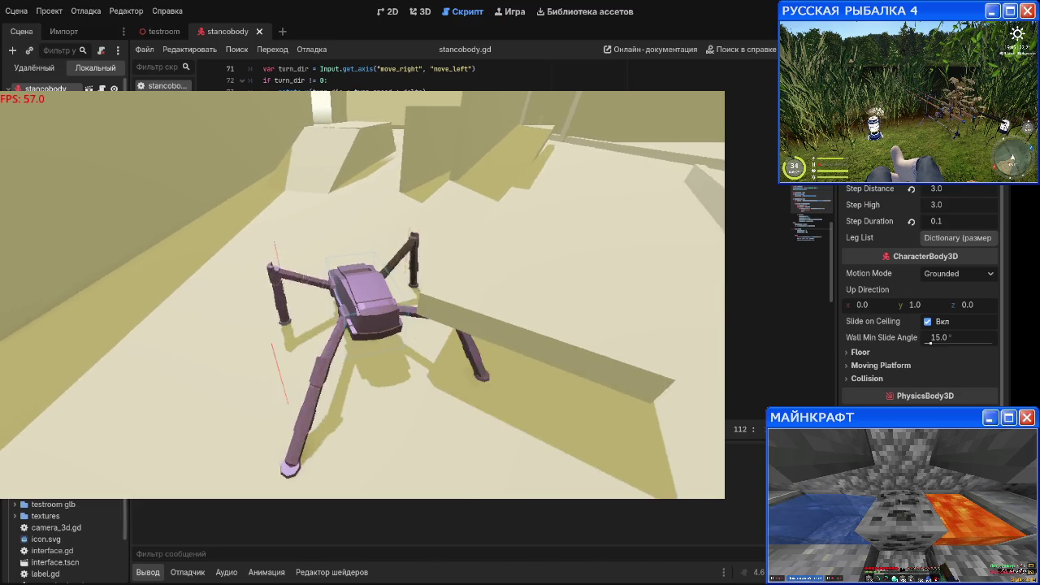
key(d)
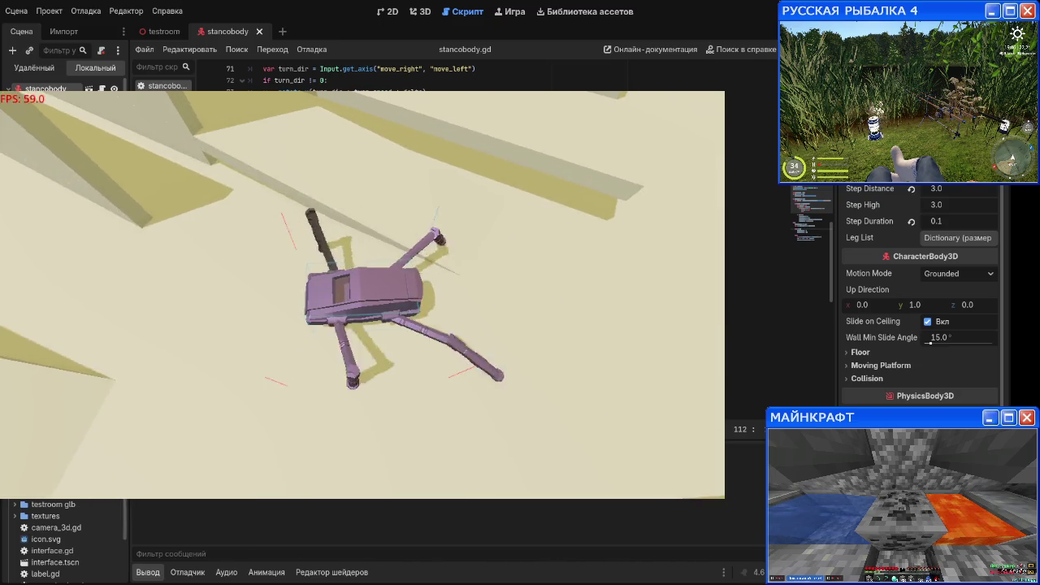
key(d)
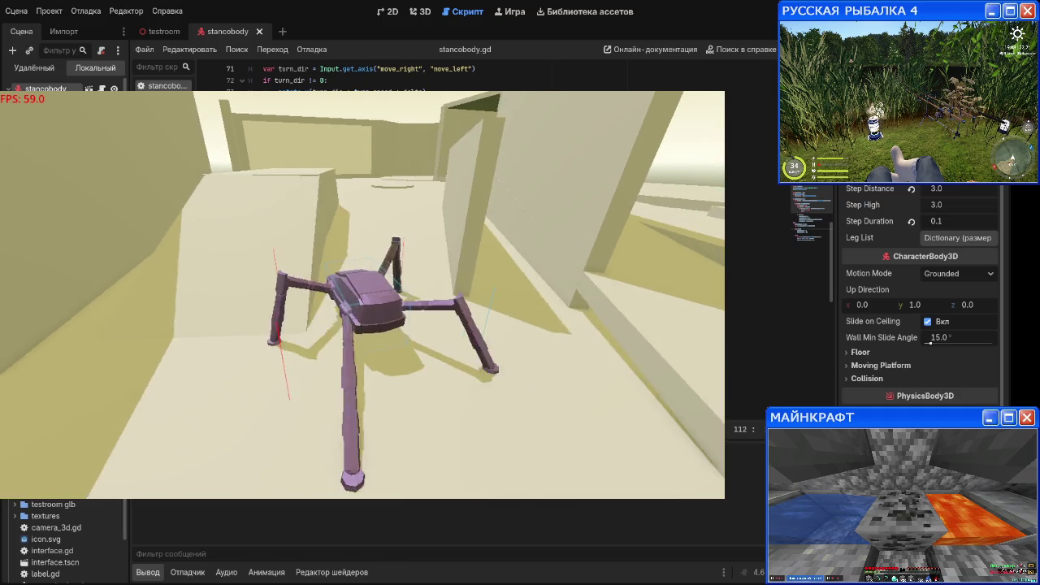
key(d)
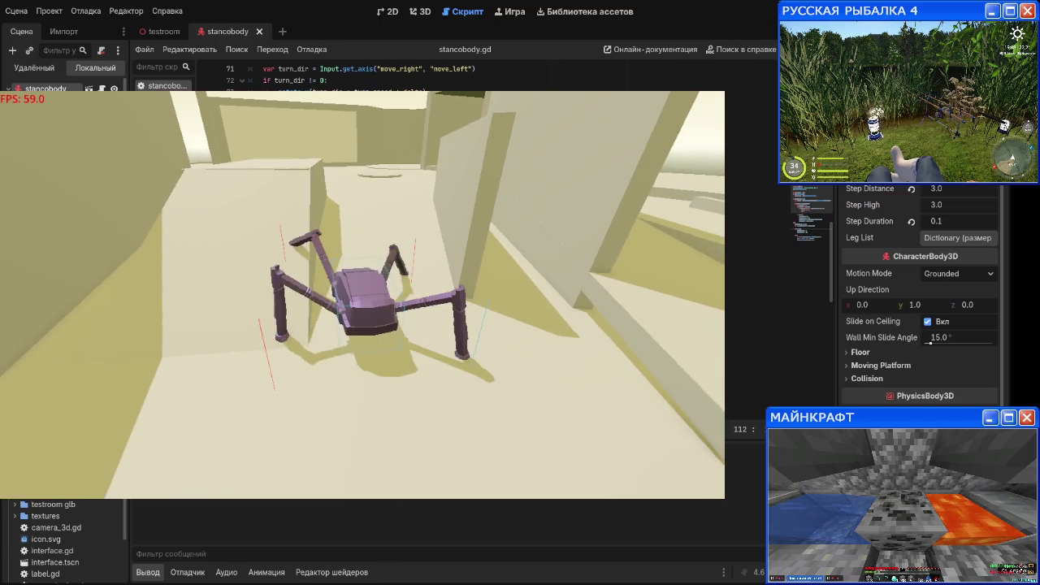
key(d)
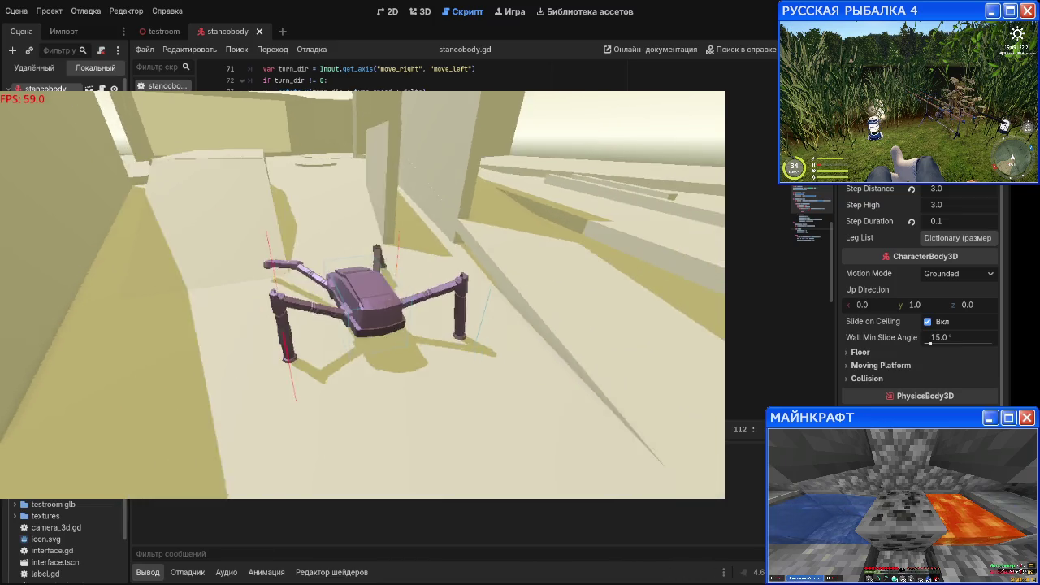
key(d)
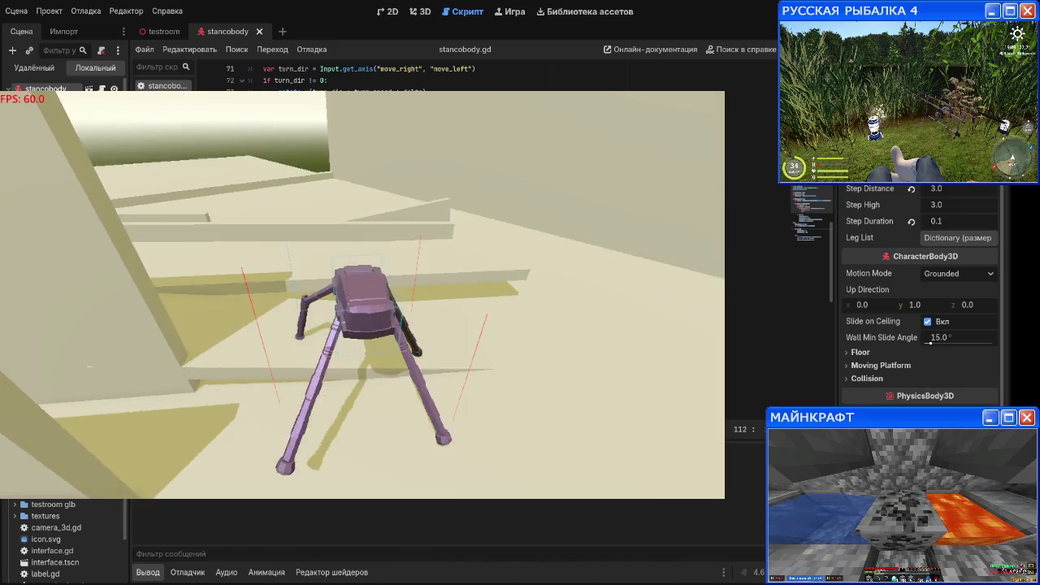
key(d)
key(d)
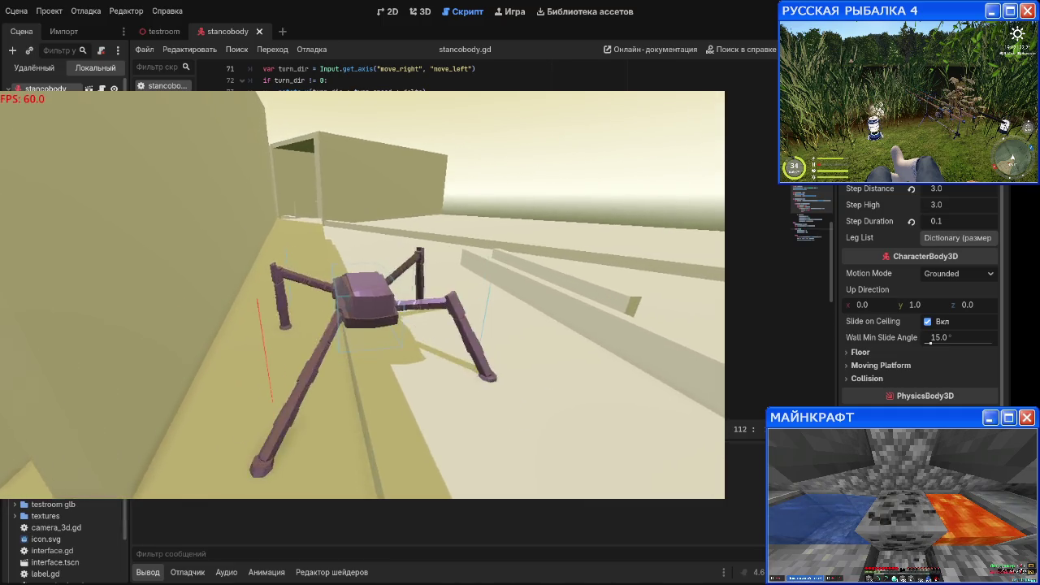
key(d)
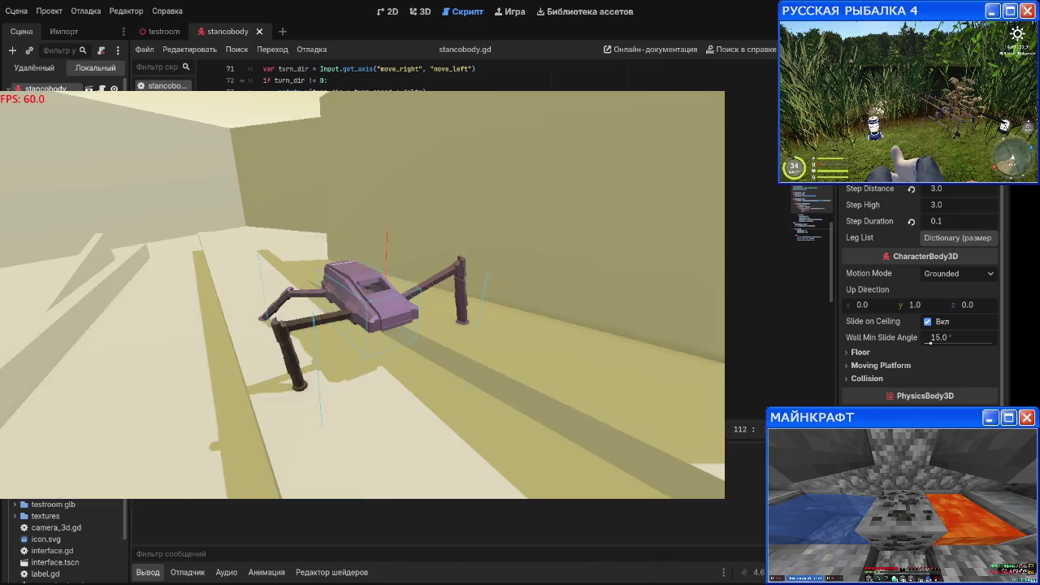
key(d)
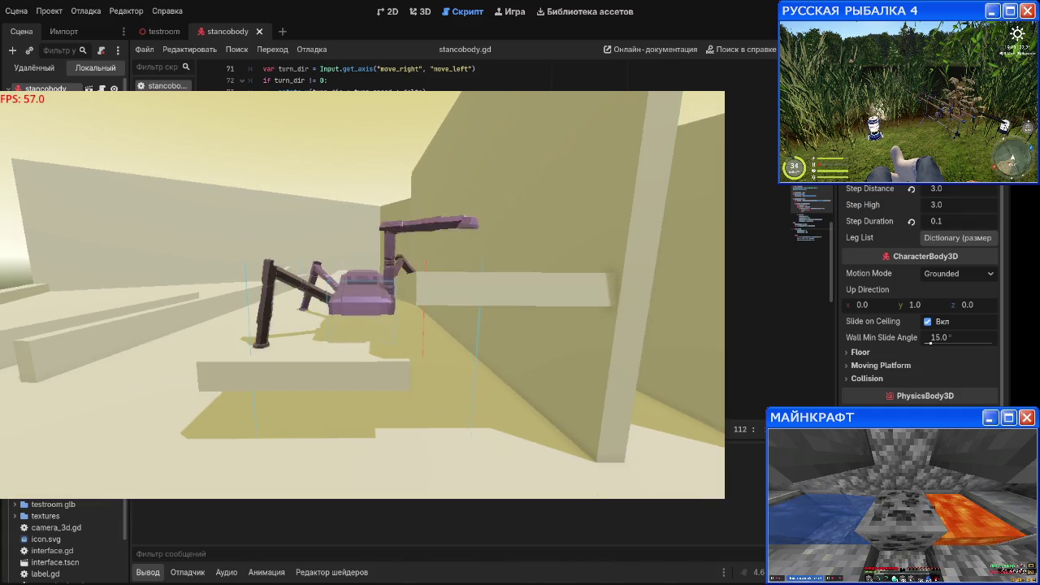
key(d)
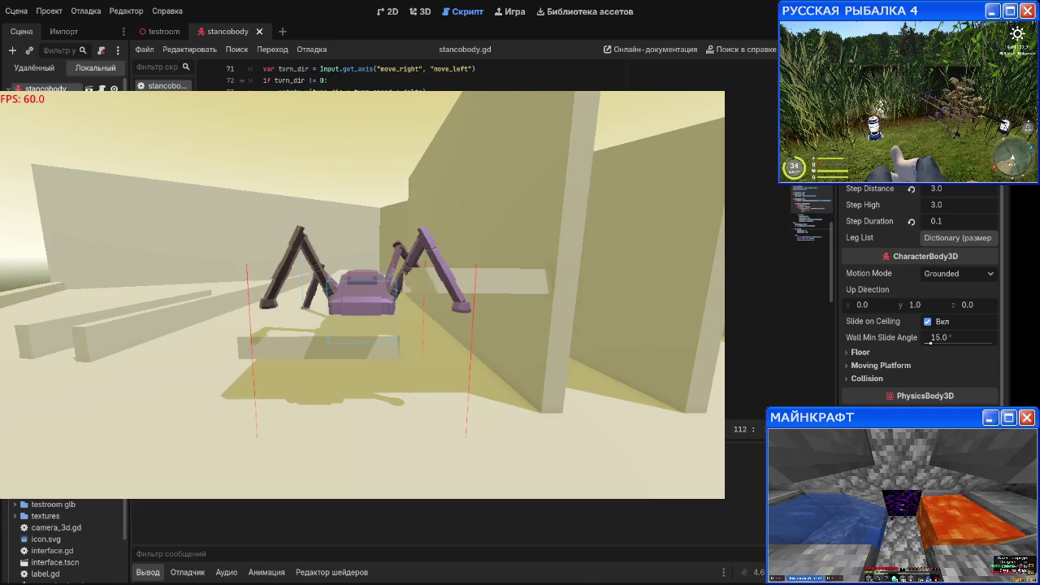
key(d)
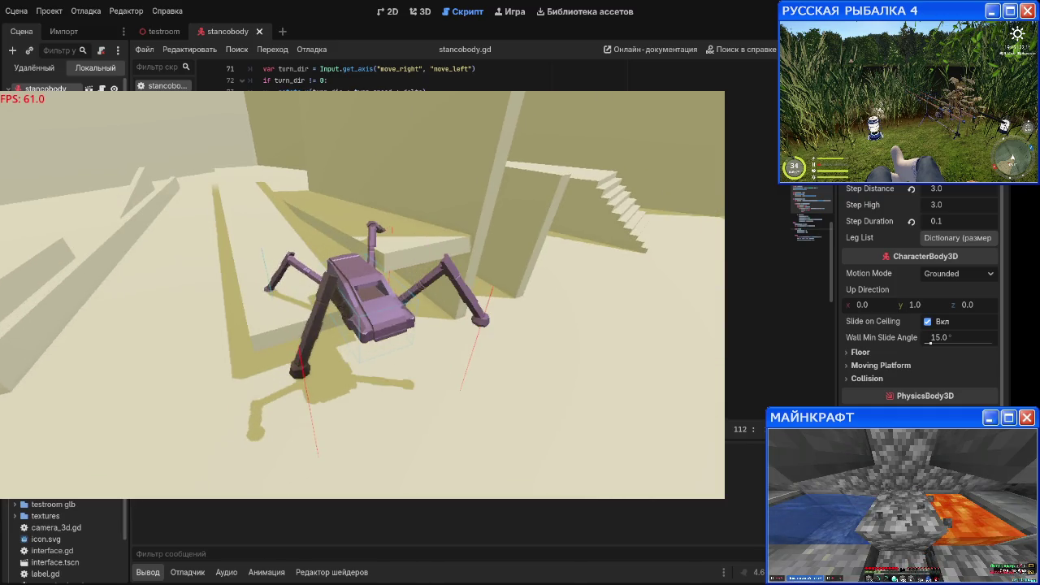
key(d)
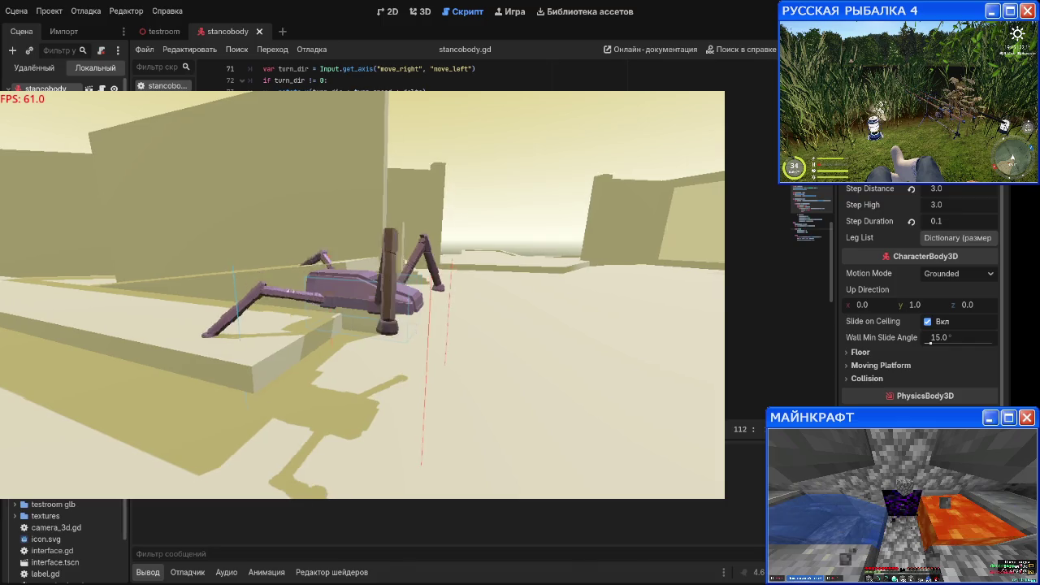
key(d)
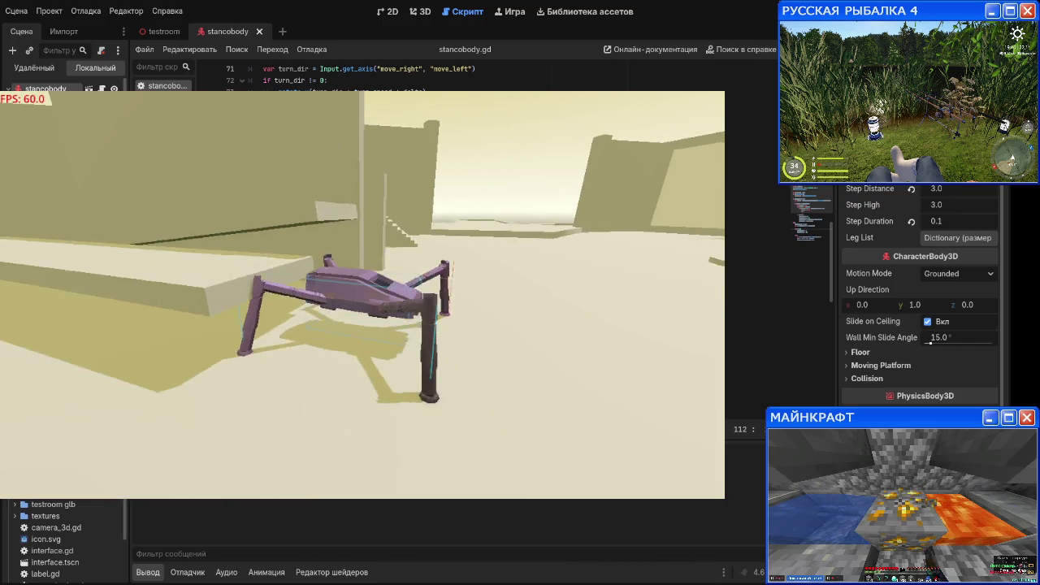
key(d)
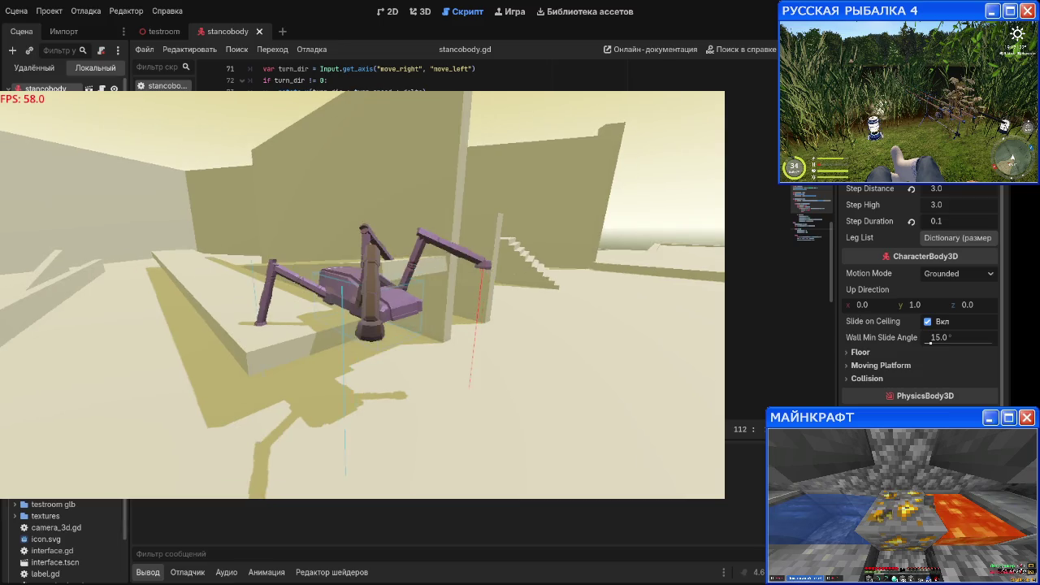
key(d)
key(Escape)
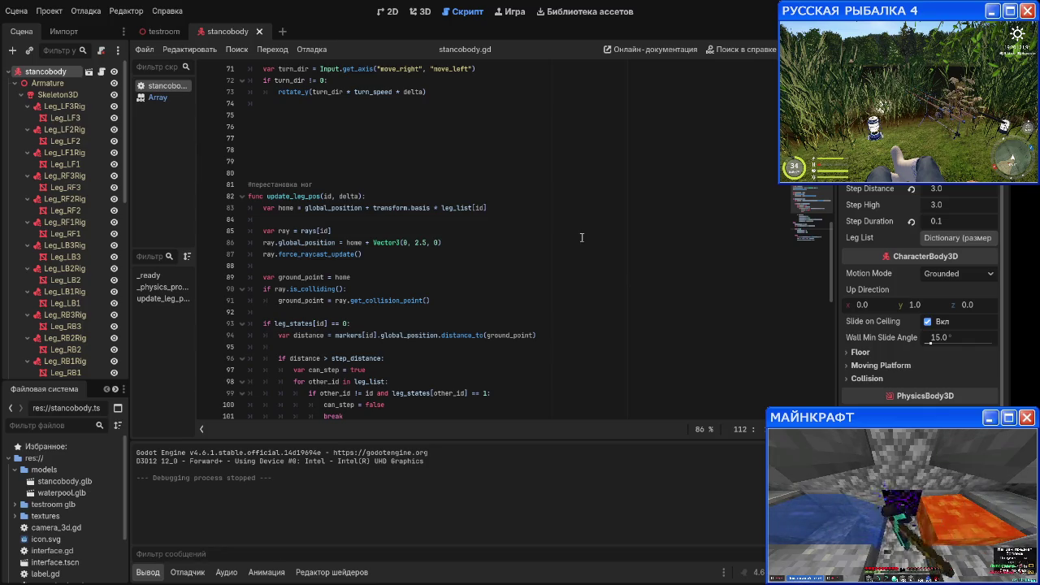
Step: Set the new target position on Ray_LF, then test-run the game and close it
click(14, 83)
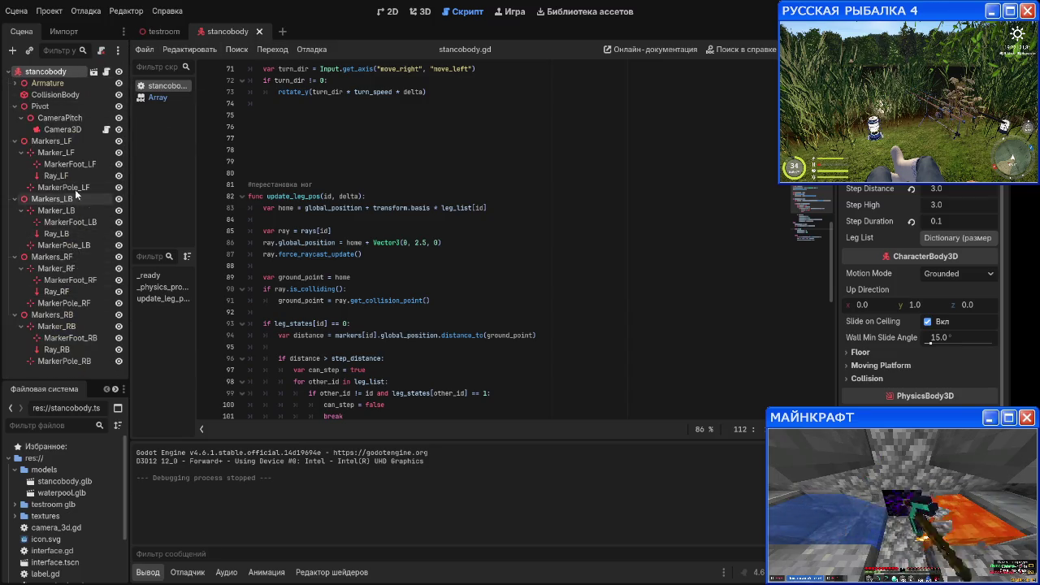
click(56, 175)
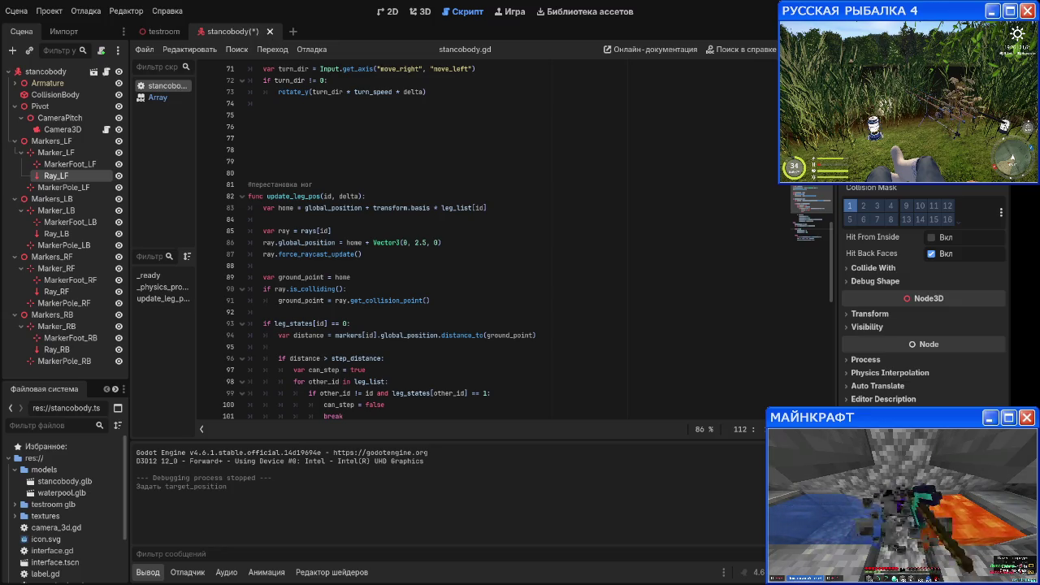
key(F5)
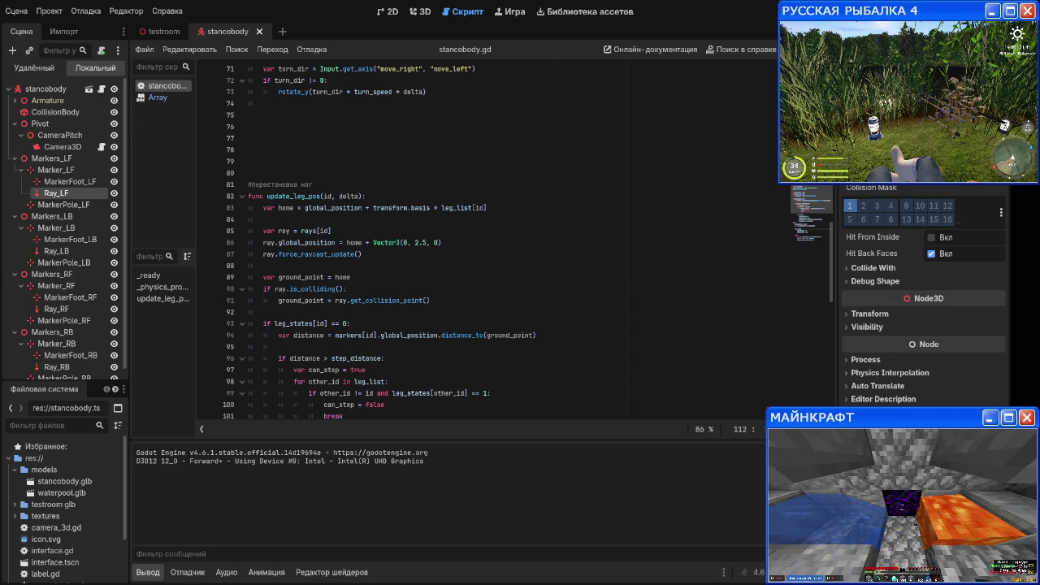
key(alt+F4)
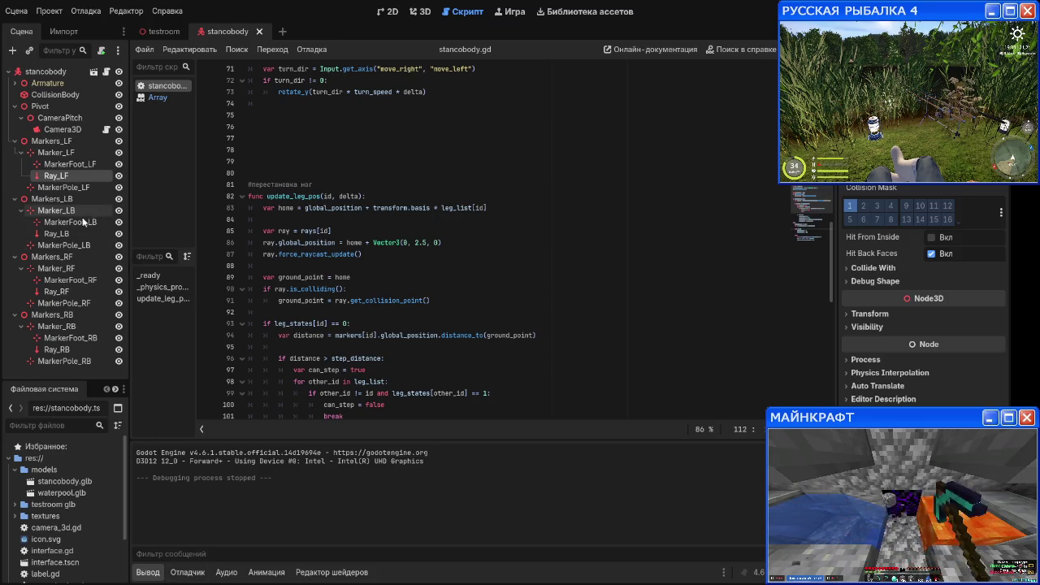
Step: Give Ray_LB, Ray_RF and Ray_RB the same target position, then save and run
click(56, 233)
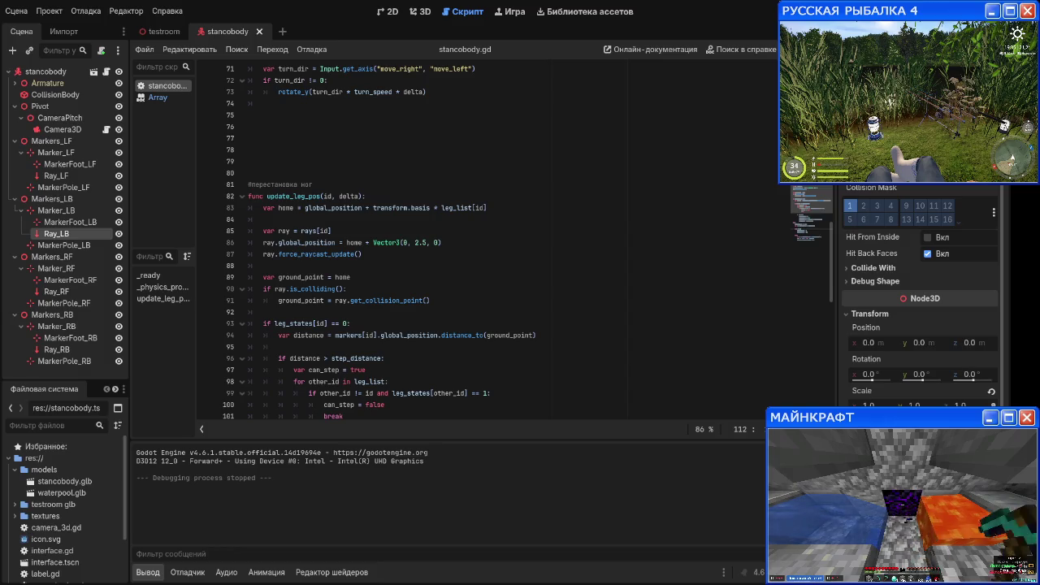
key(ctrl+z)
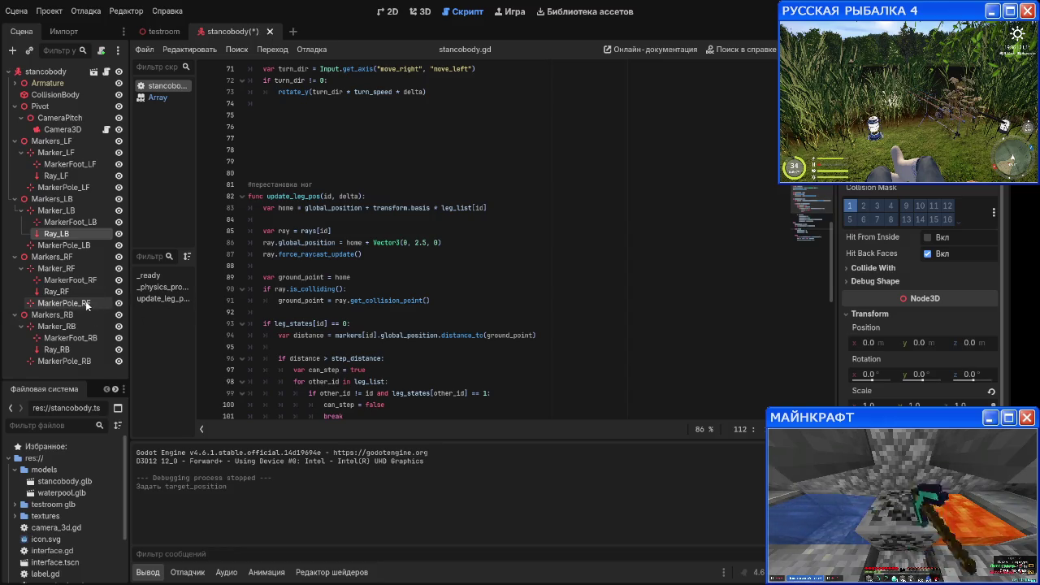
click(56, 291)
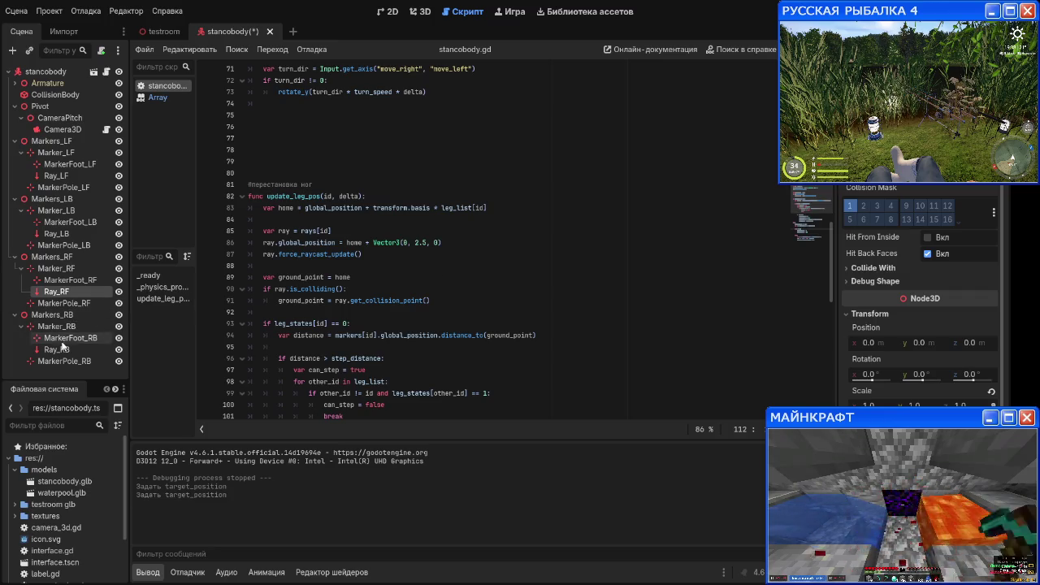
click(57, 350)
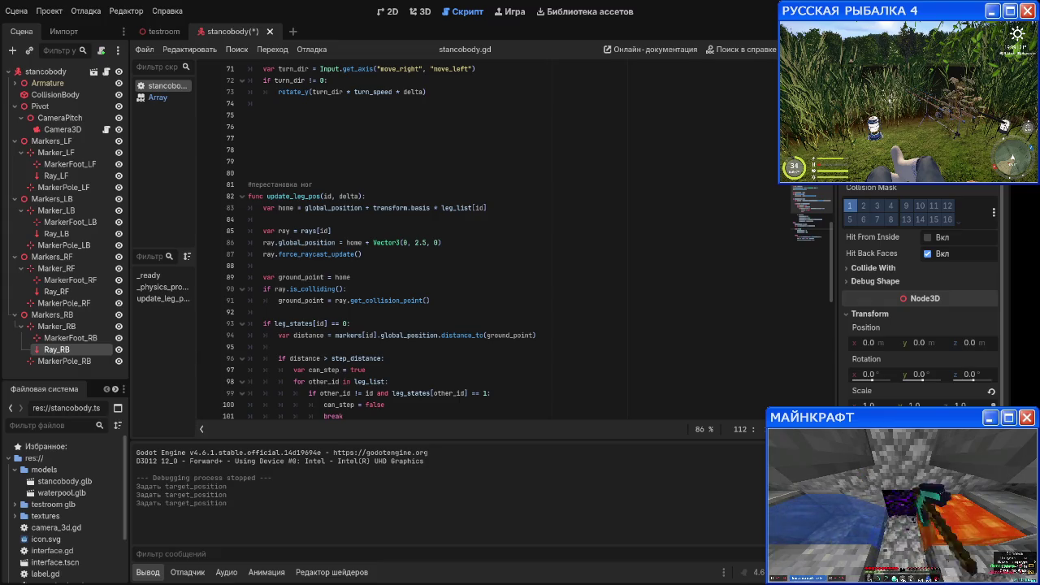
key(F5)
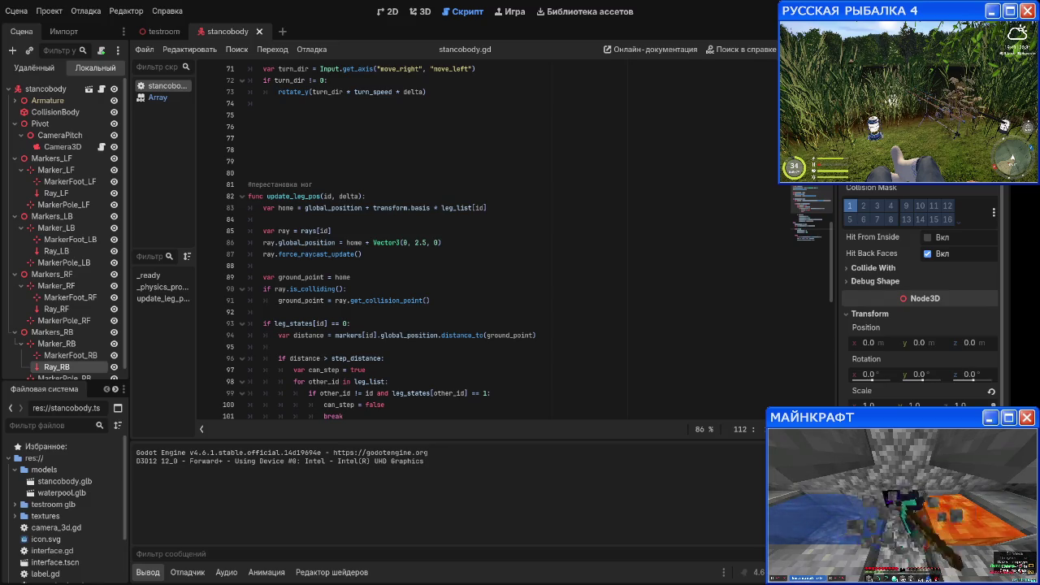
key(F5)
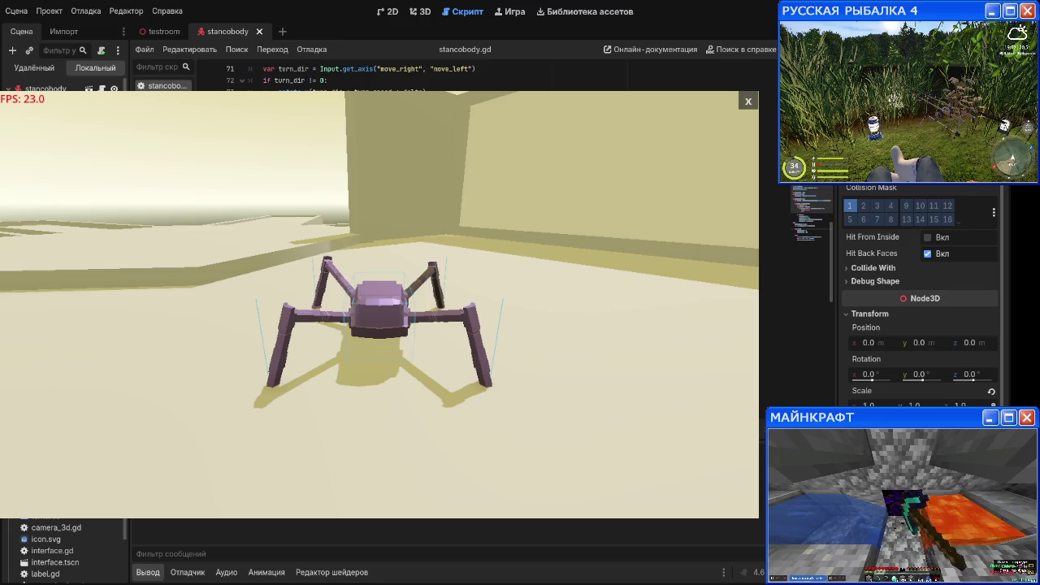
Step: Test the spider's walking and leg movement in the game, then close the game window
key(w)
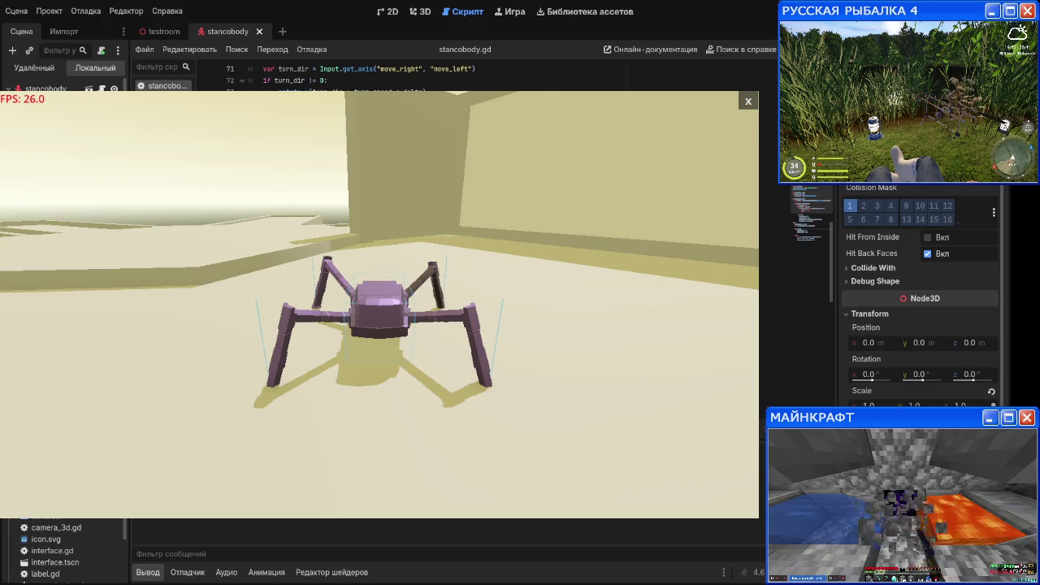
key(space)
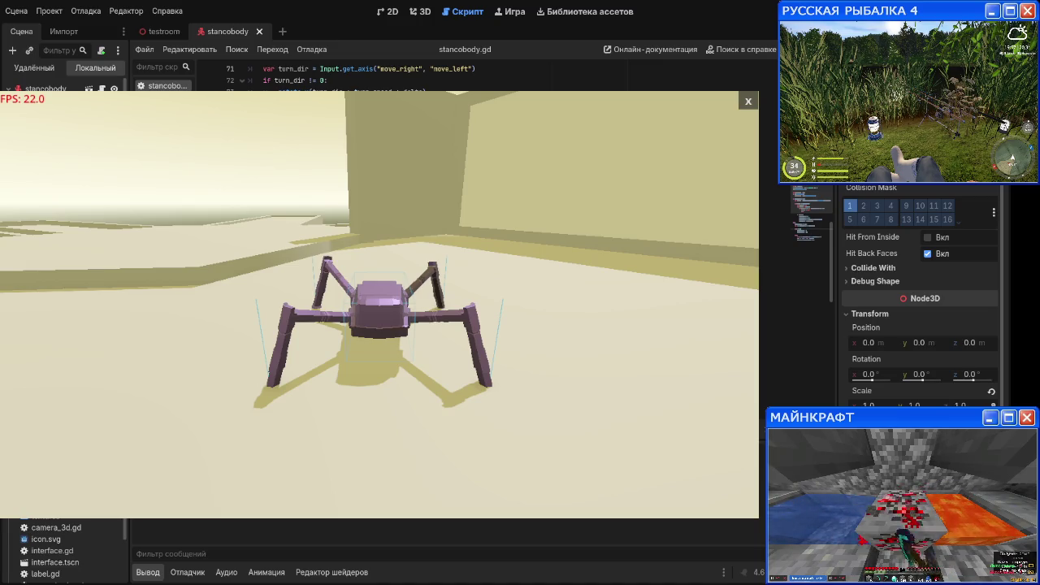
click(748, 100)
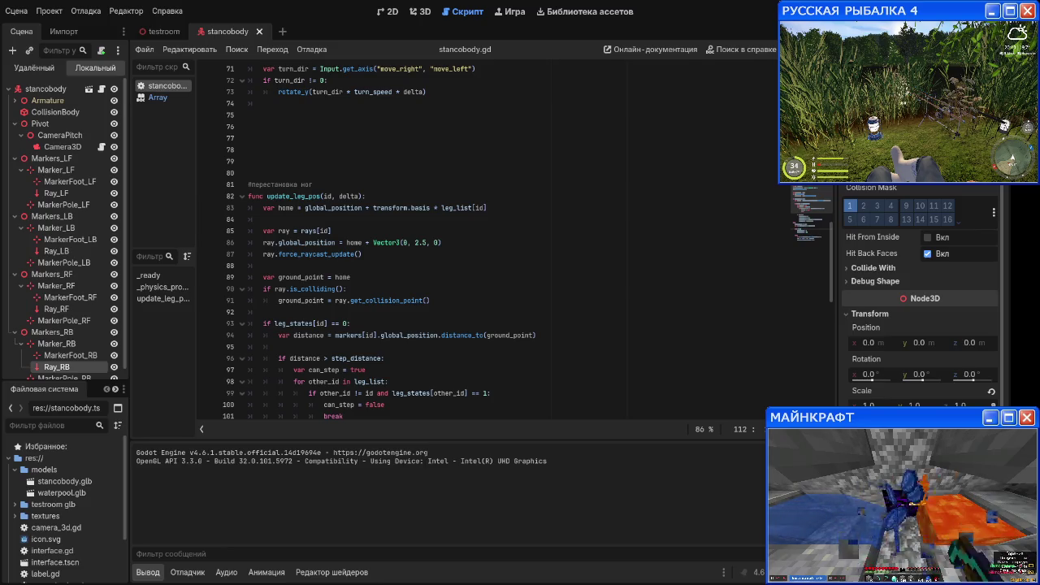
Step: Walk the spider around the room toward the stairs, then stop the game
scroll(454, 244, down, 3)
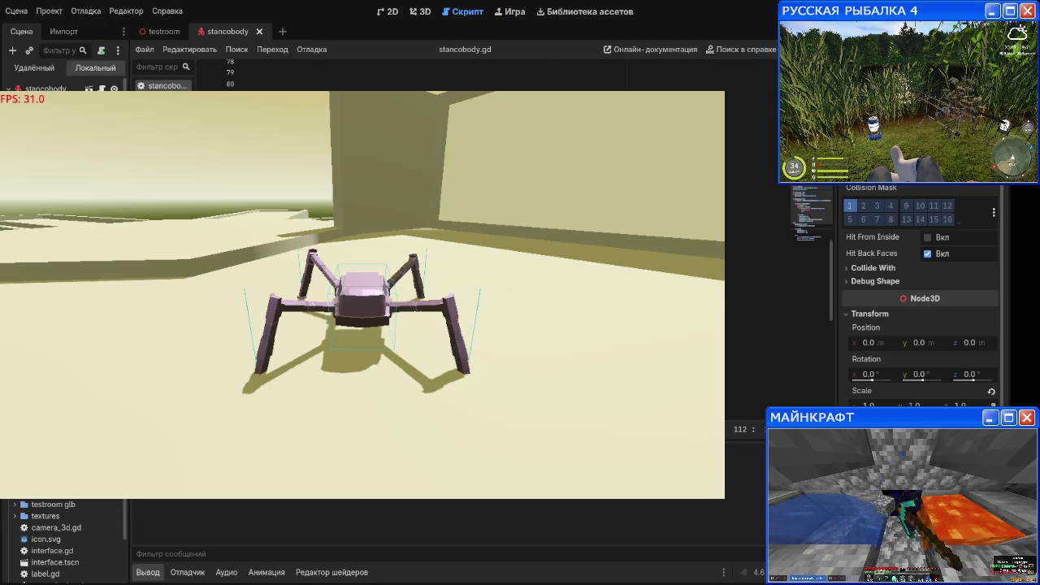
key(a)
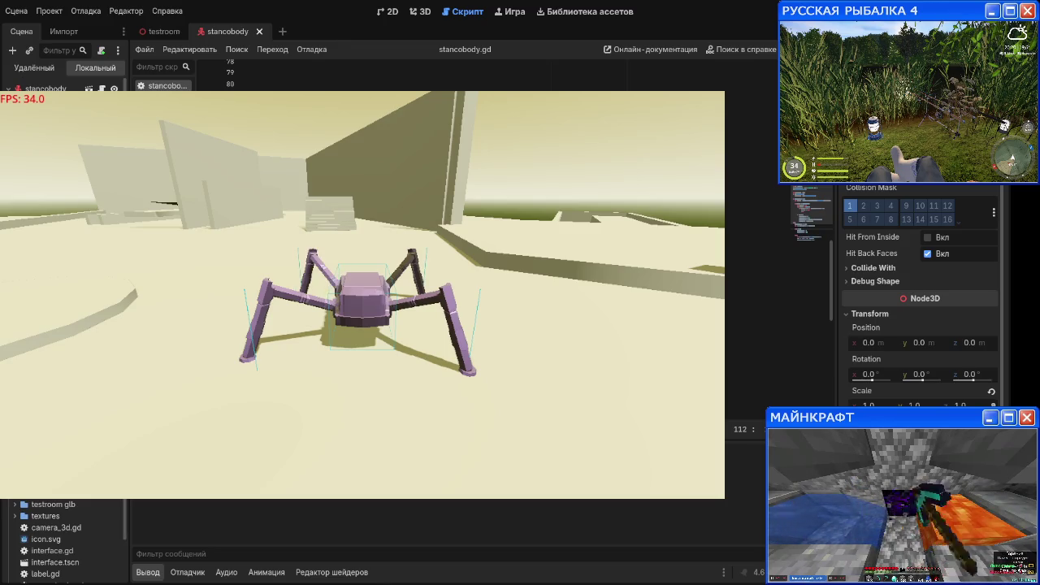
click(617, 460)
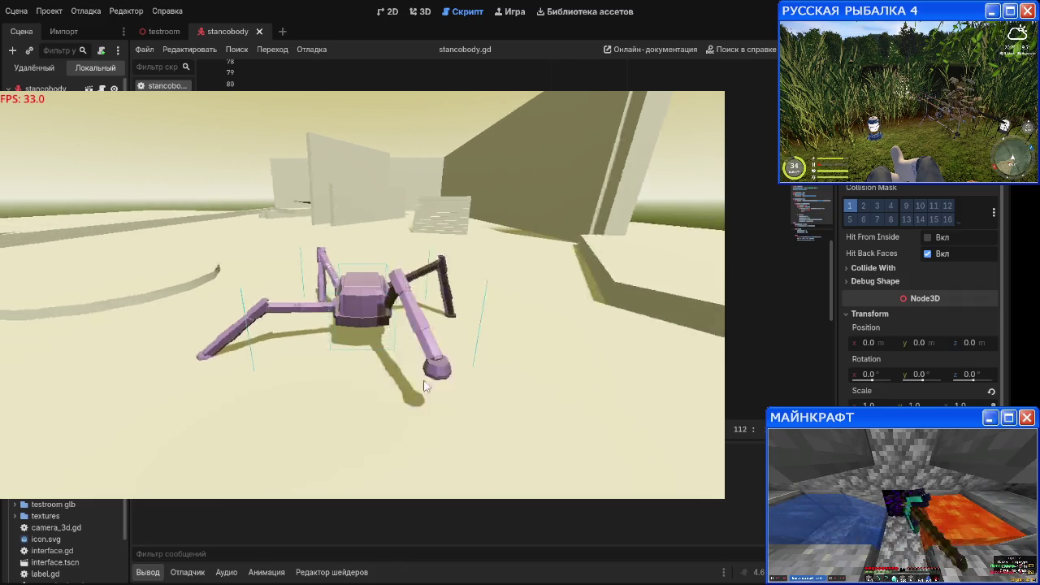
key(w)
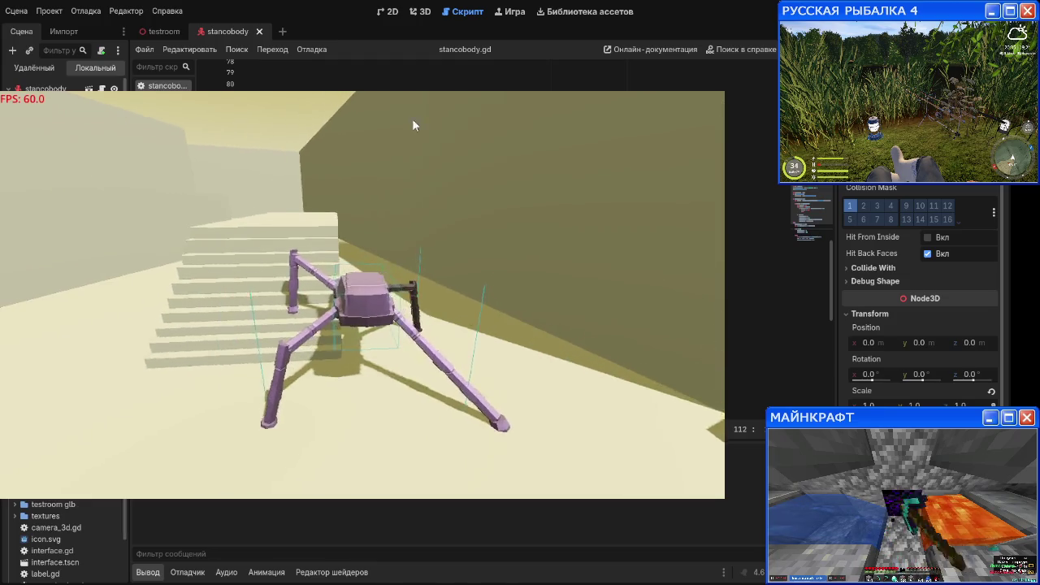
key(Escape)
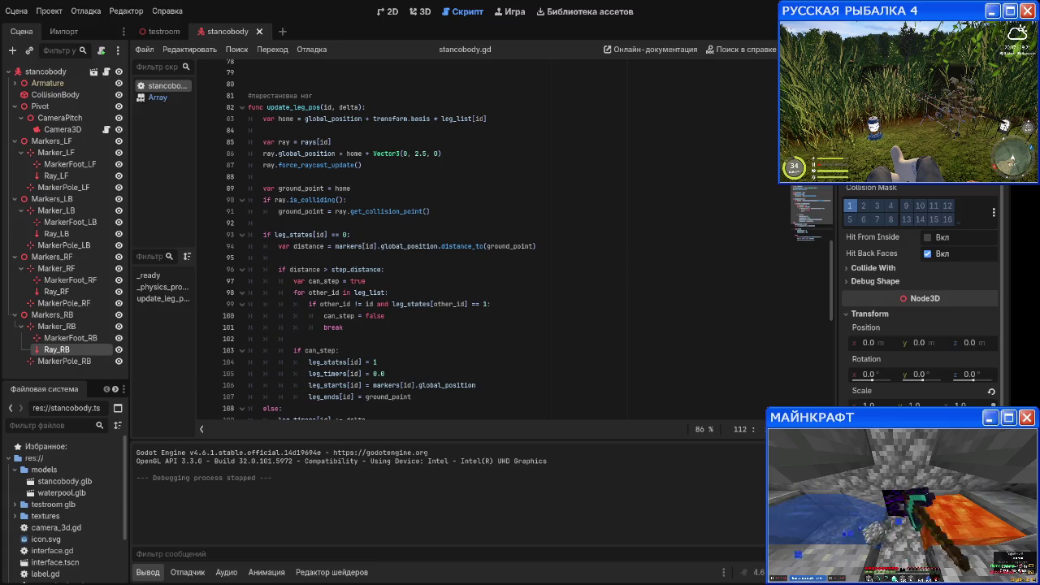
Step: Change the line 86 ray offset from Vector3(0, 2.5, 0) to Vector3(0, 5, 0) and run the game
key(ctrl+z)
scroll(433, 260, down, 6)
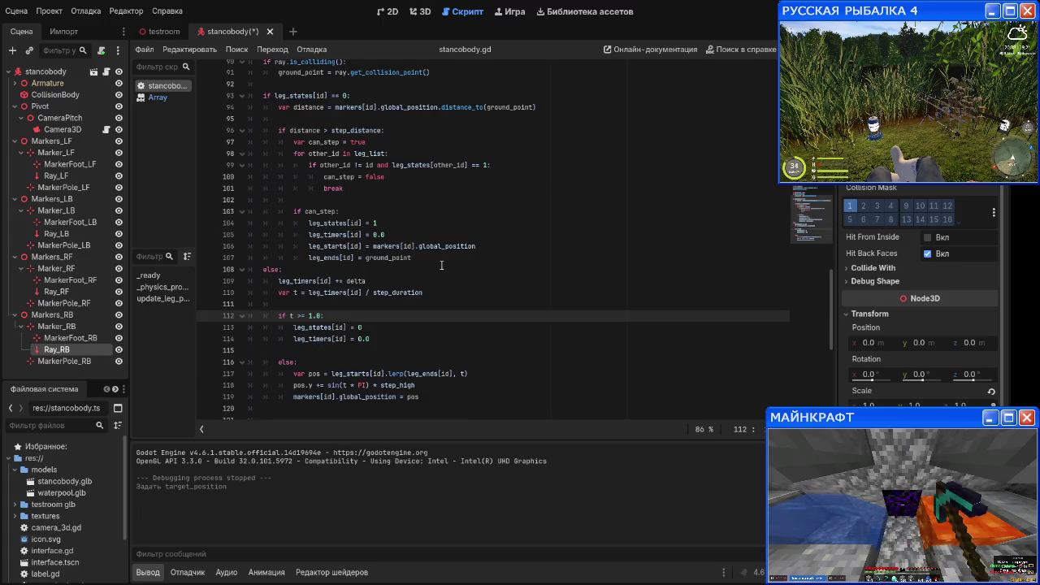
scroll(433, 259, up, 6)
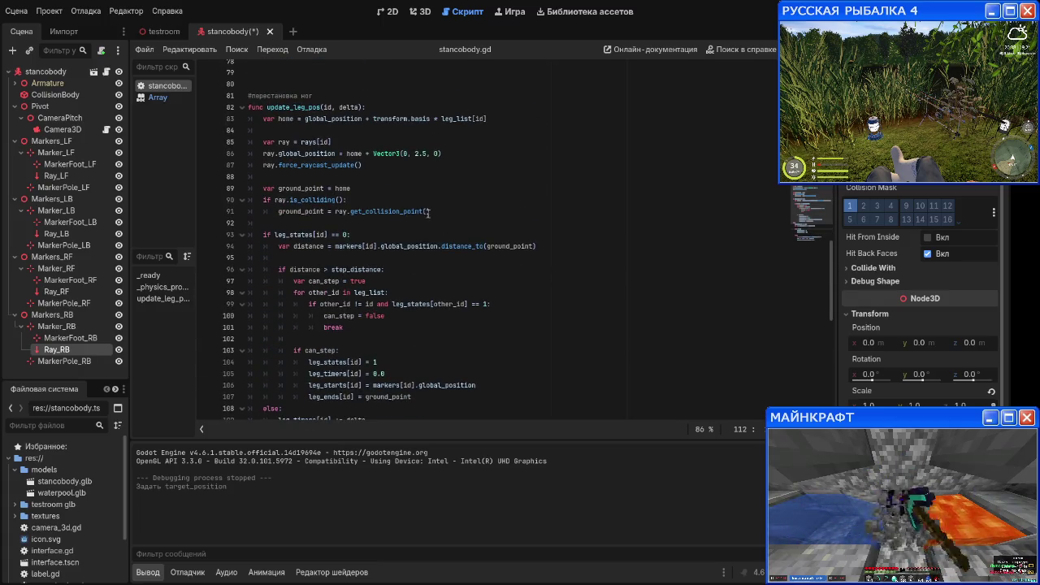
double_click(420, 153)
text(5)
click(428, 171)
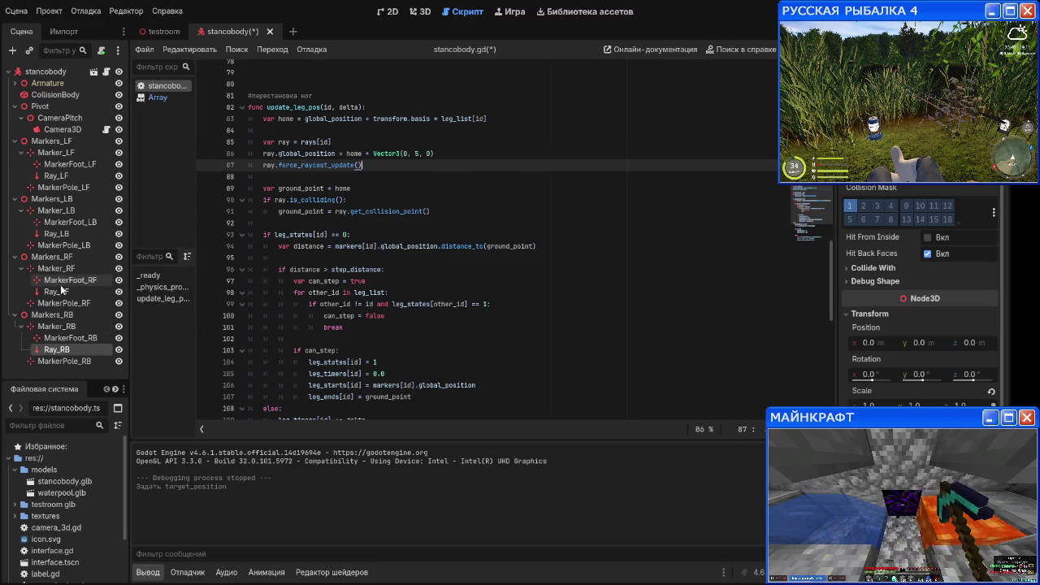
key(F5)
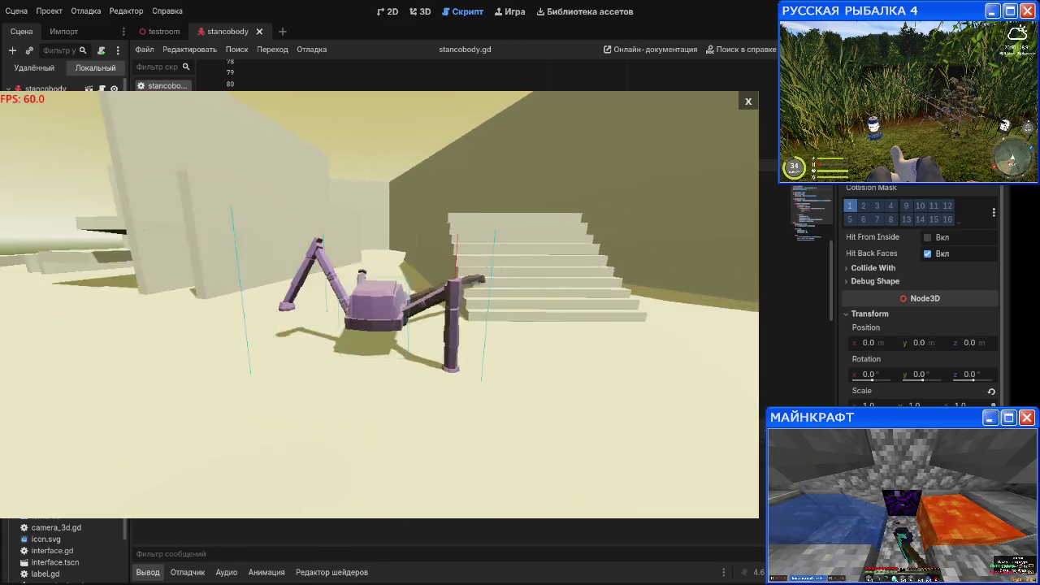
Step: Walk the spider onto and off the stairs, save and rerun, then stop the game
key(w)
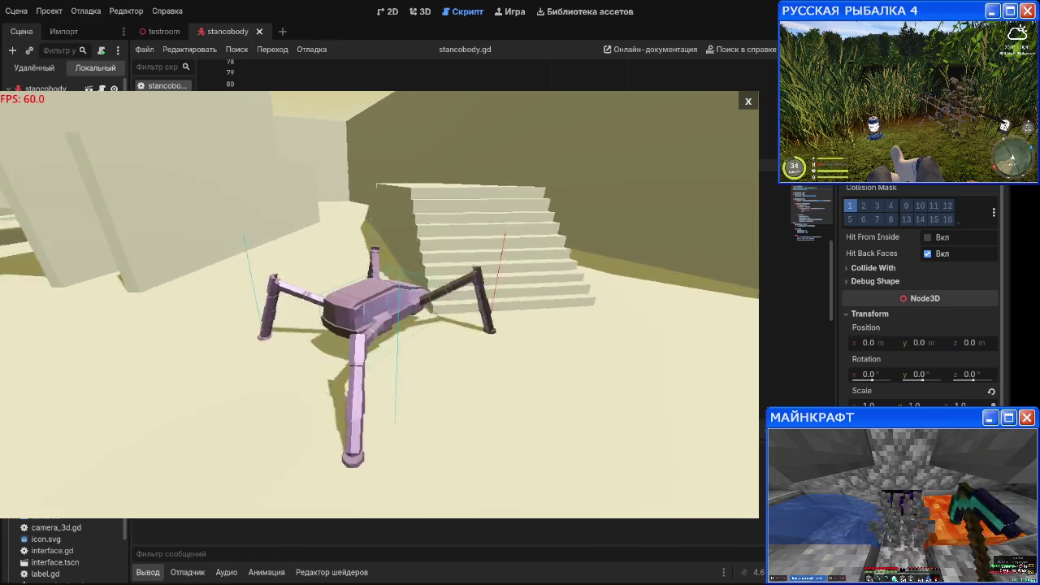
key(w)
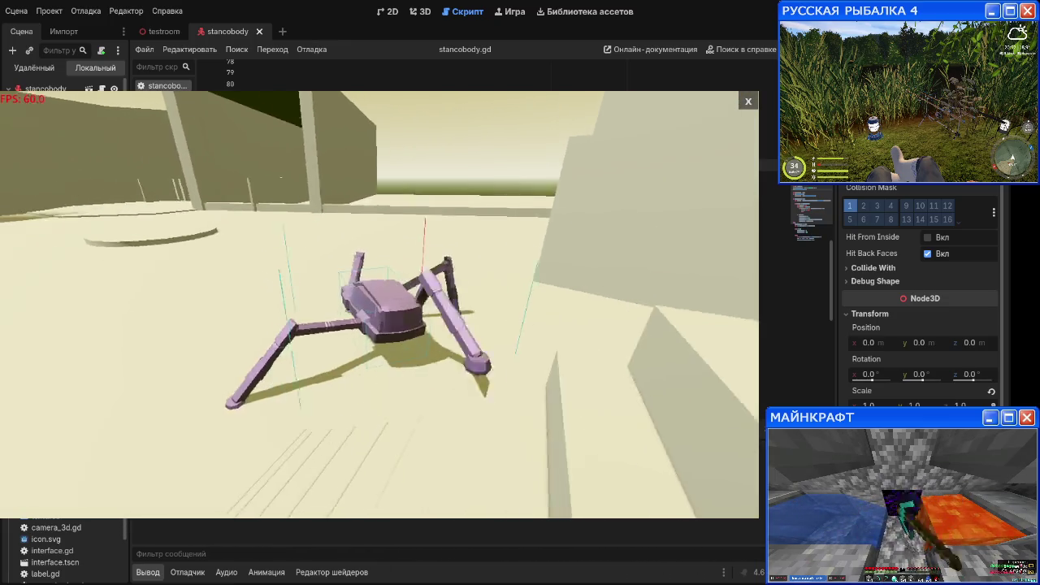
key(w)
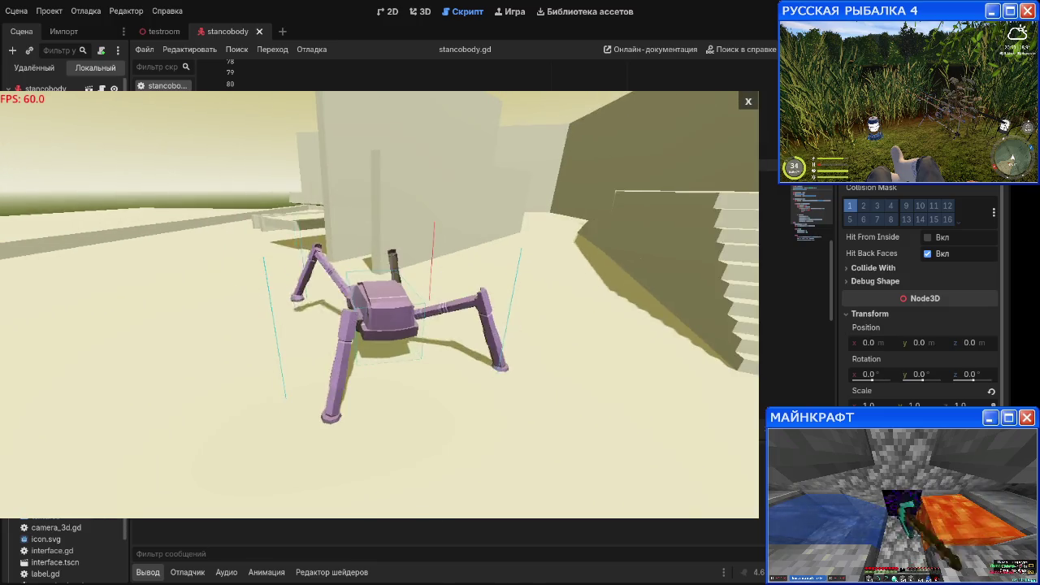
key(w)
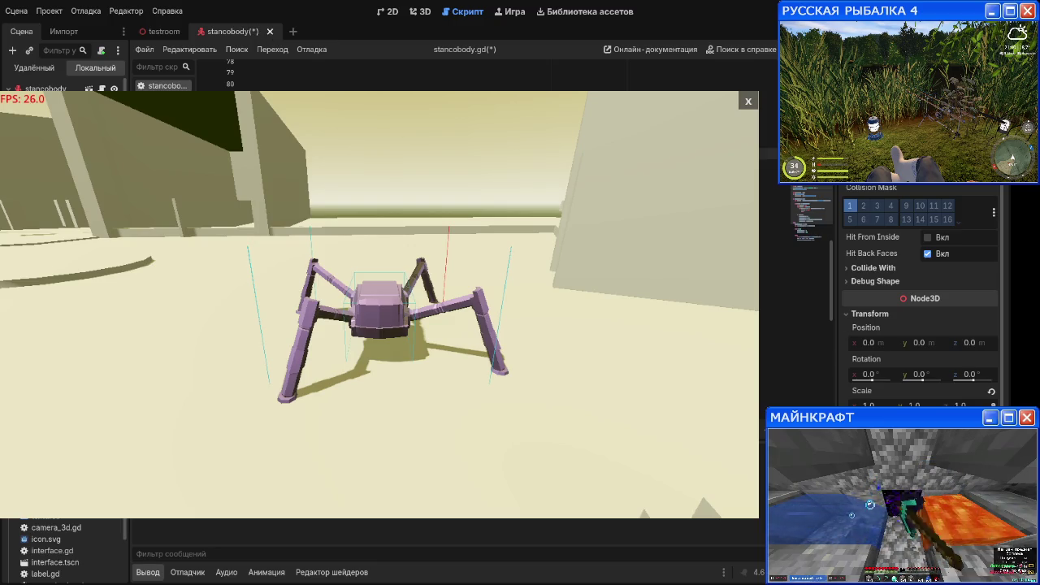
key(F5)
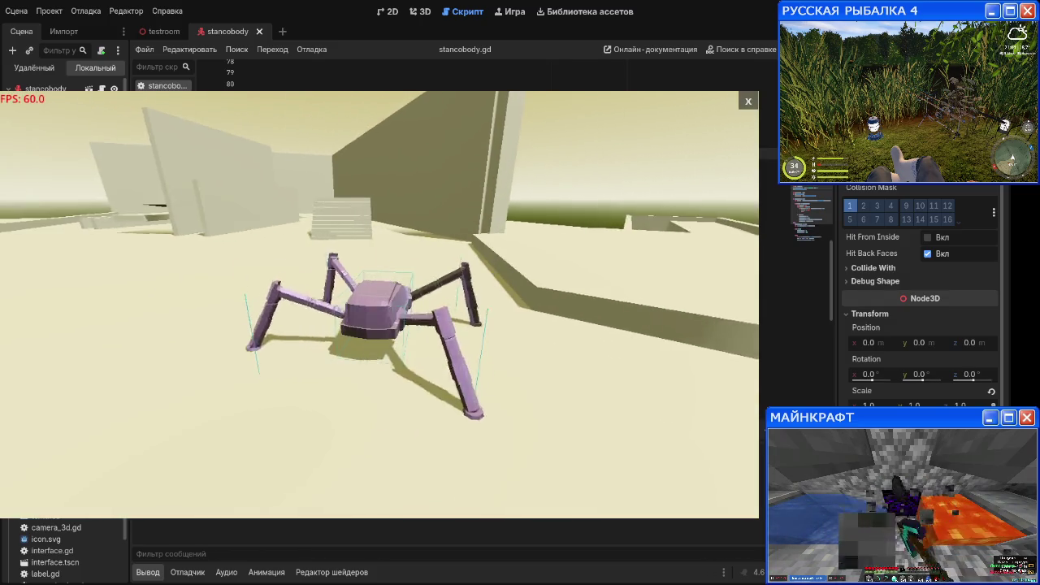
key(F8)
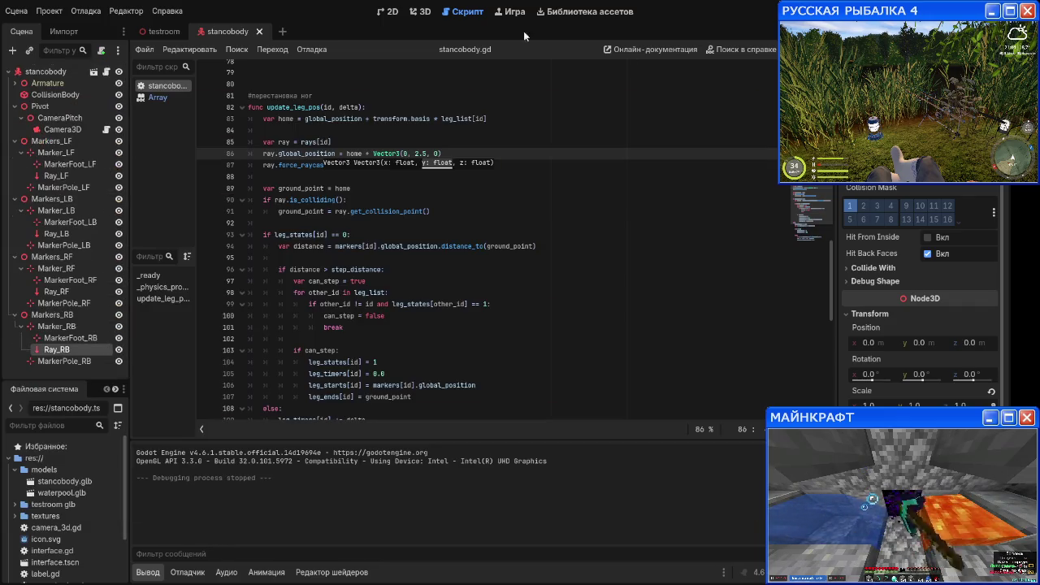
Step: Set the camera distance to 40.0 in camera_3d.gd and test it in a game run
click(418, 11)
scroll(428, 153, down, 3)
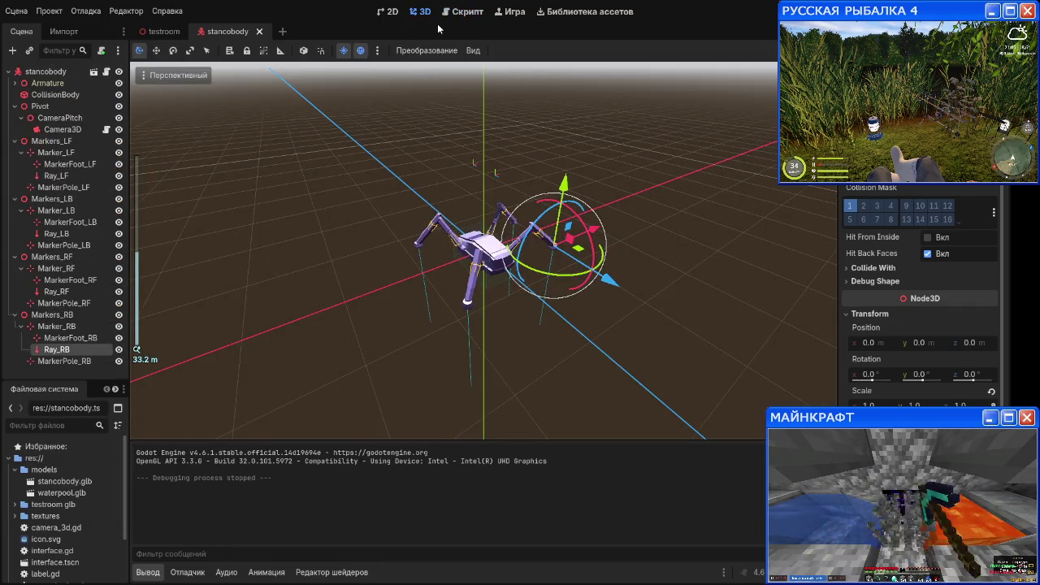
click(105, 130)
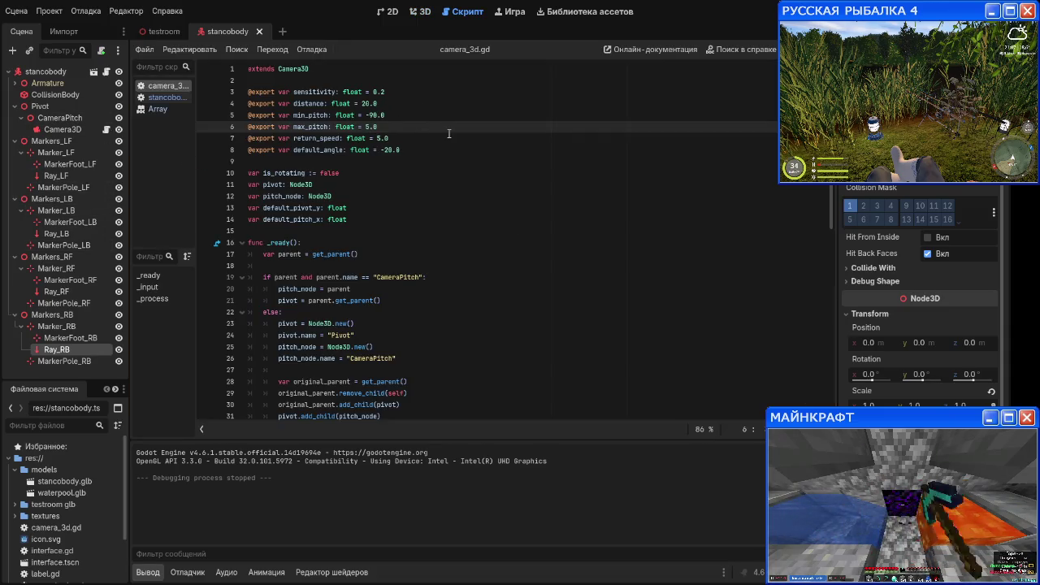
click(364, 104)
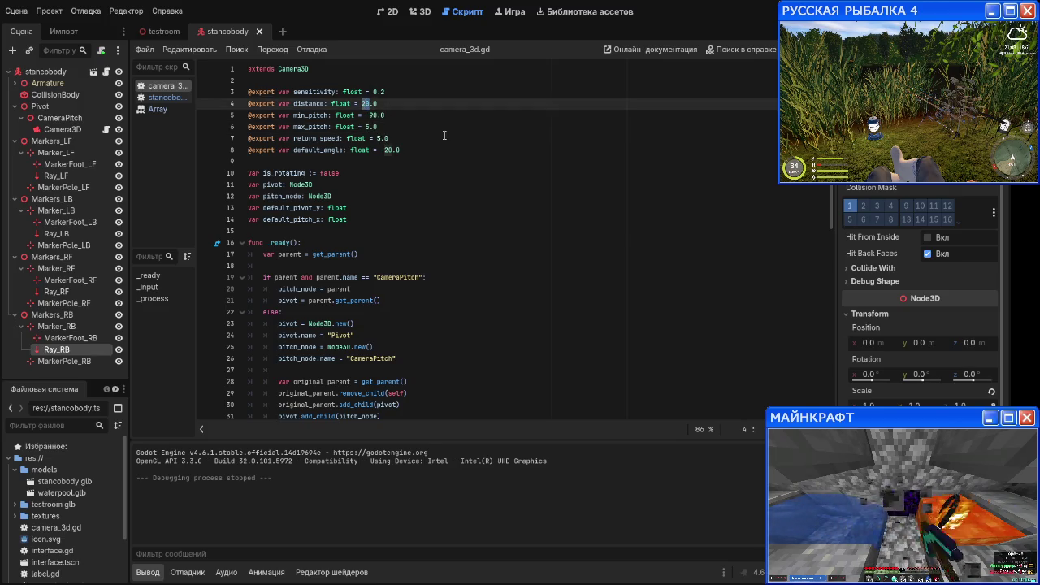
key(F5)
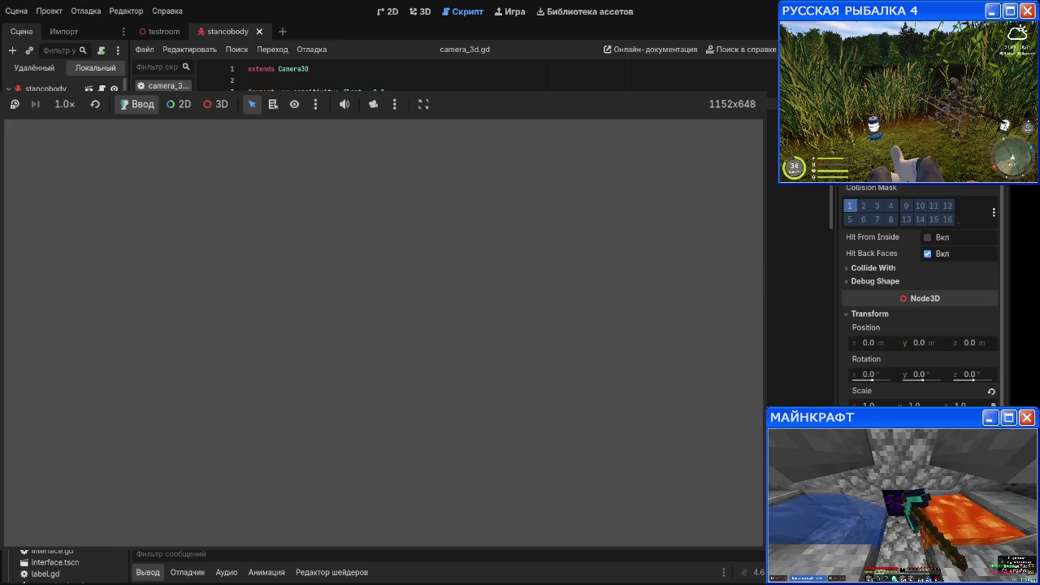
key(F8)
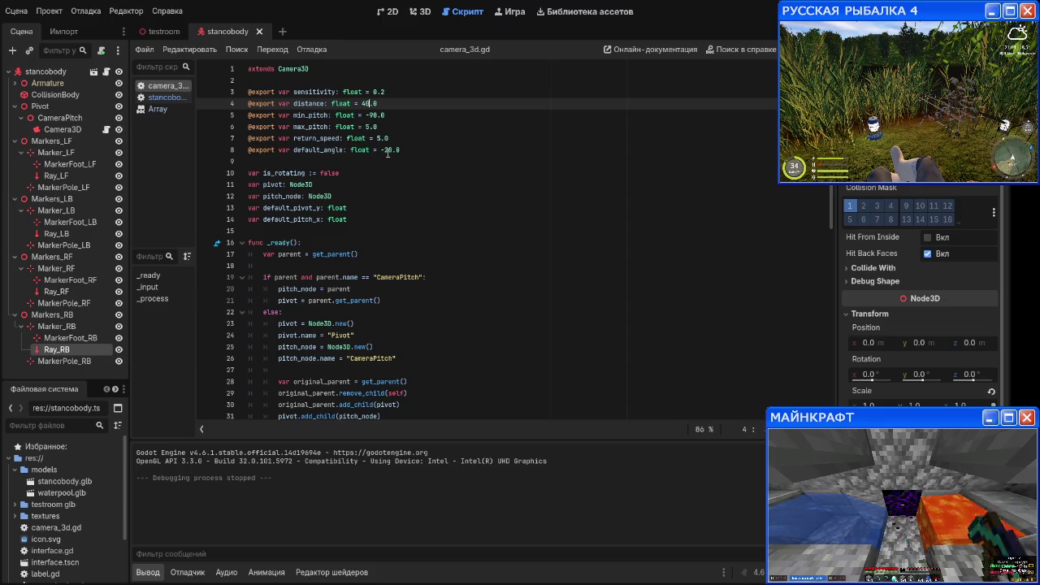
Step: Set the camera default_angle to -15.0, test it, and run the game again
click(388, 150)
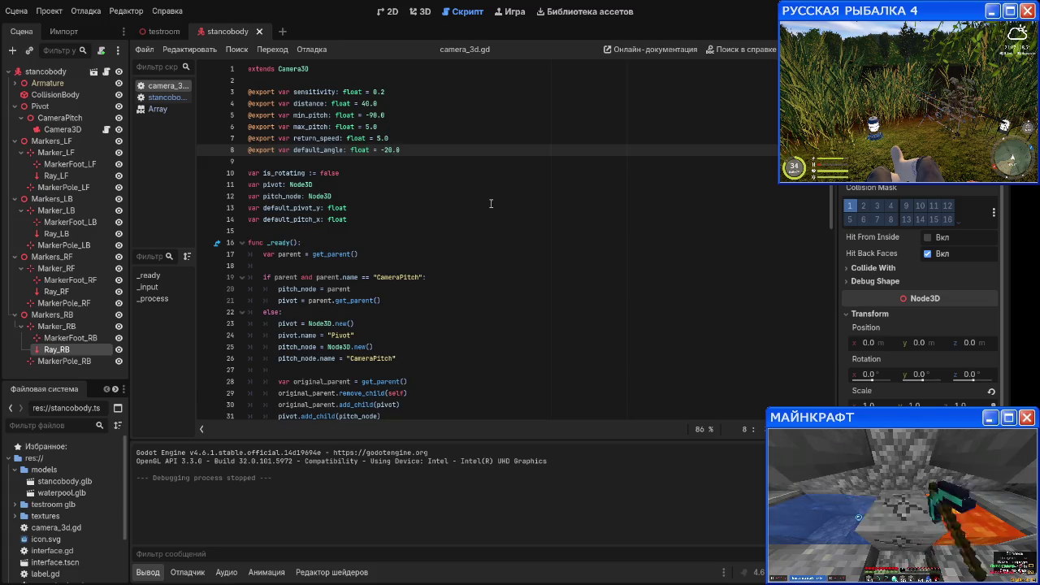
scroll(491, 204, down, 12)
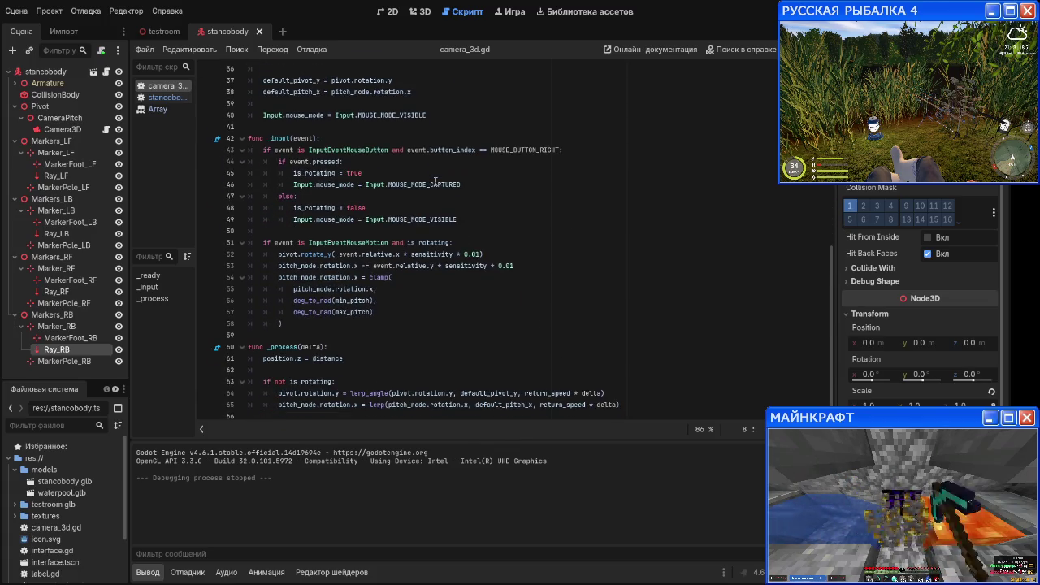
scroll(436, 181, up, 7)
scroll(435, 181, down, 7)
scroll(436, 181, down, 1)
scroll(435, 181, up, 10)
scroll(419, 178, up, 2)
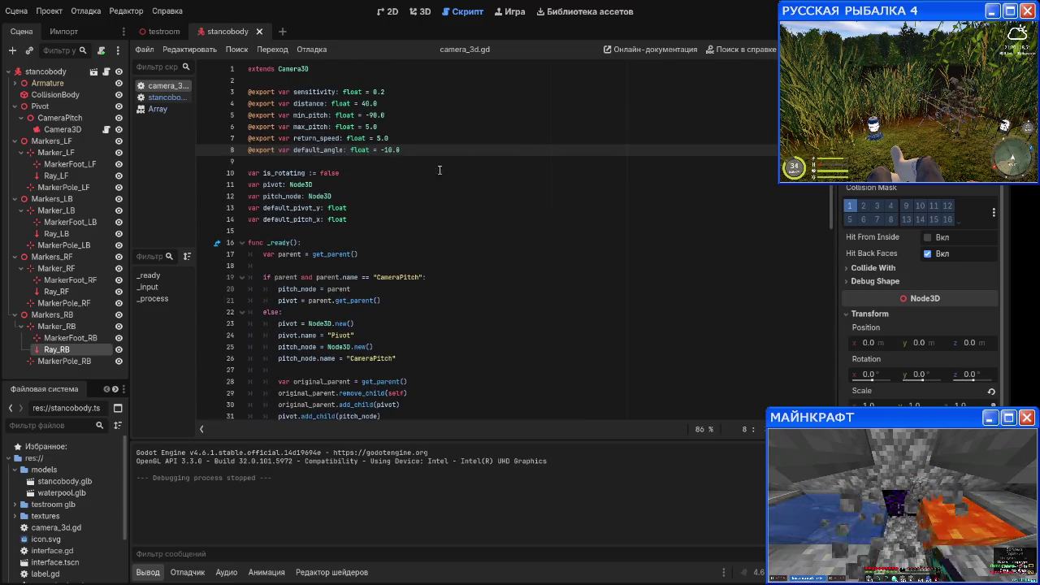
key(F5)
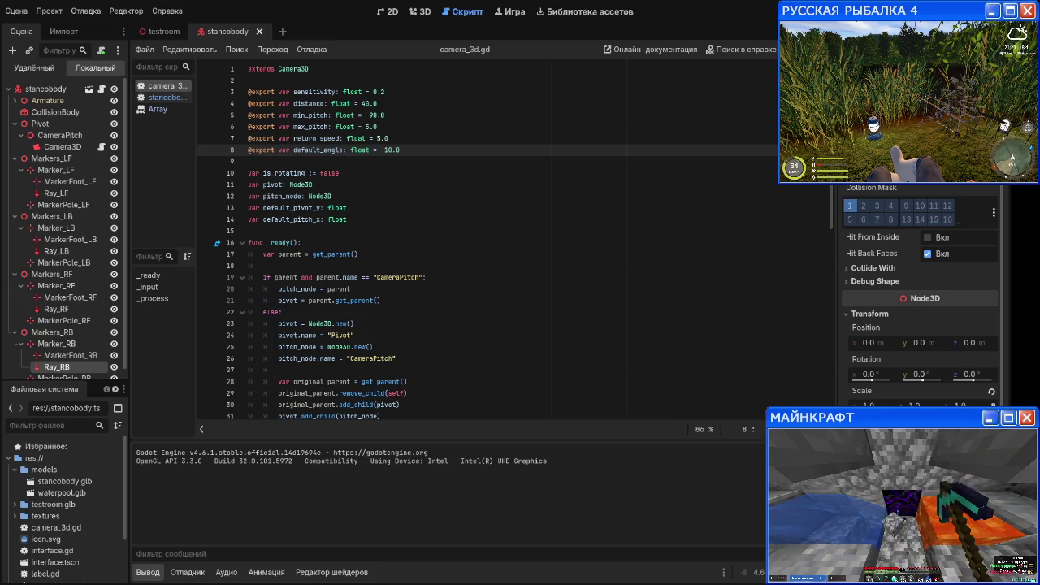
key(F8)
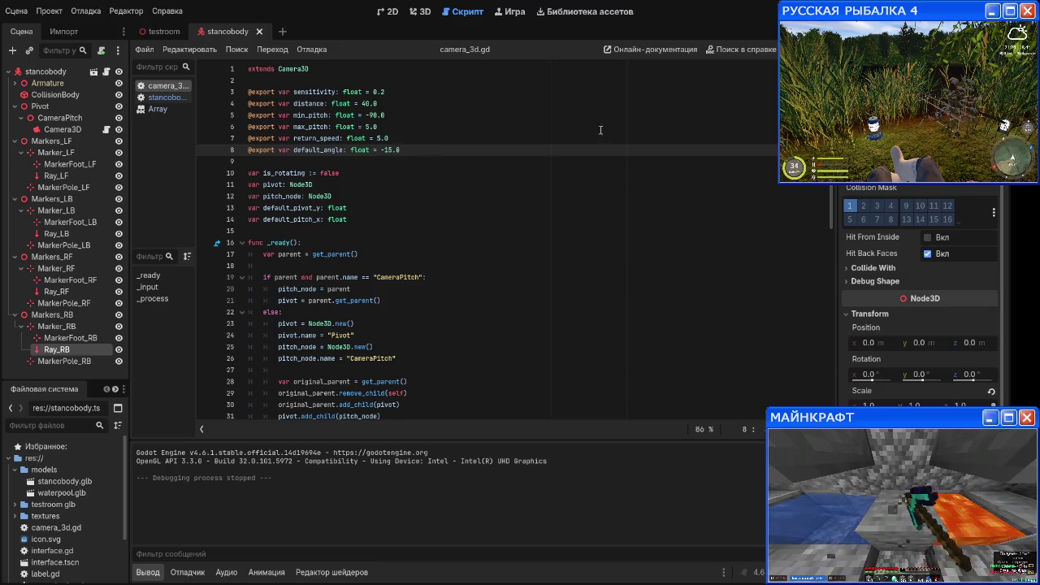
key(F5)
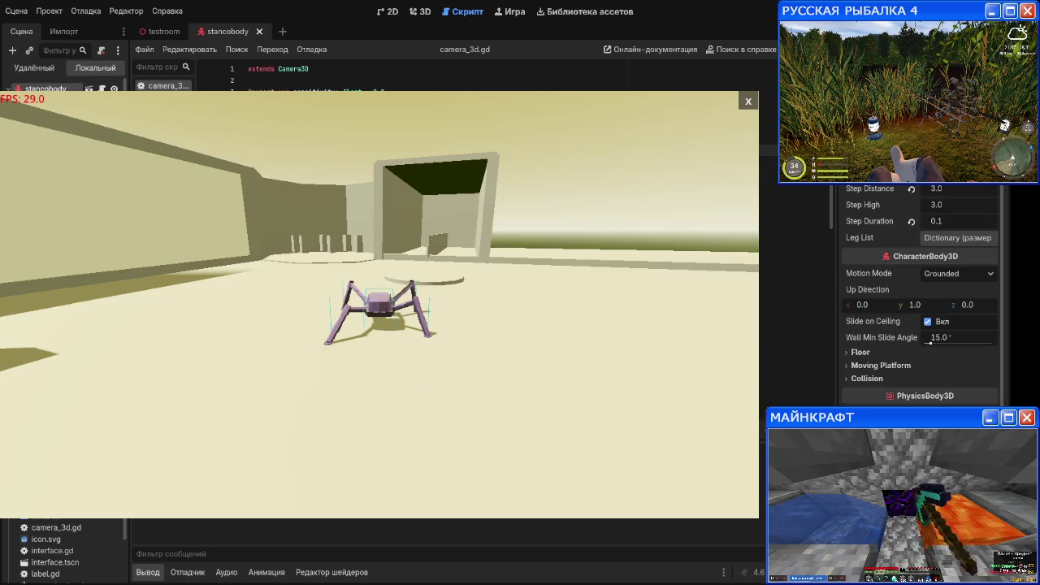
Step: Try Step Duration 0.3 then 0.2 and Step High 10.0 on the running spider
click(937, 220)
text(0.3)
key(Return)
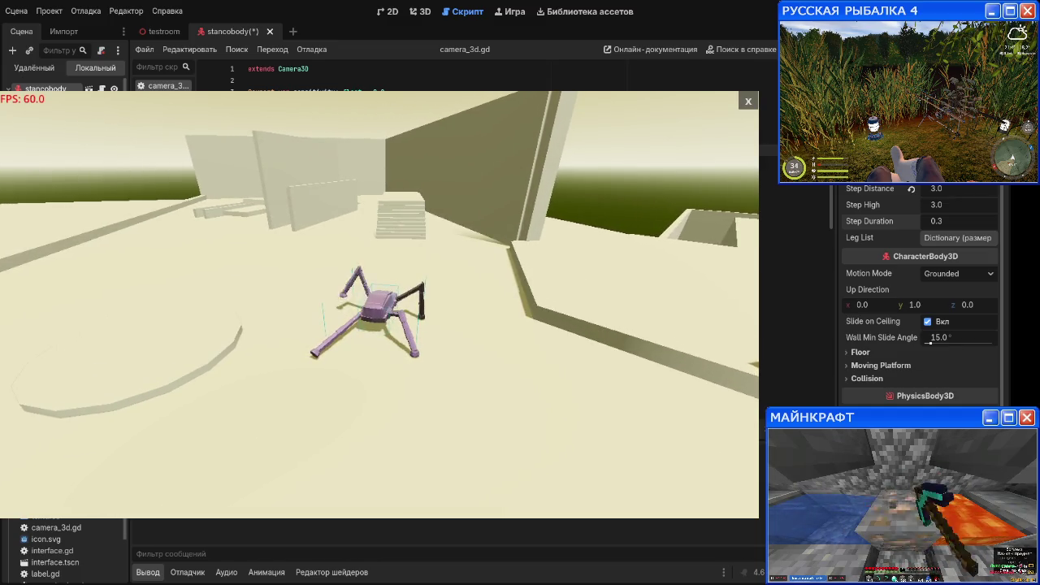
click(976, 226)
text(0.2)
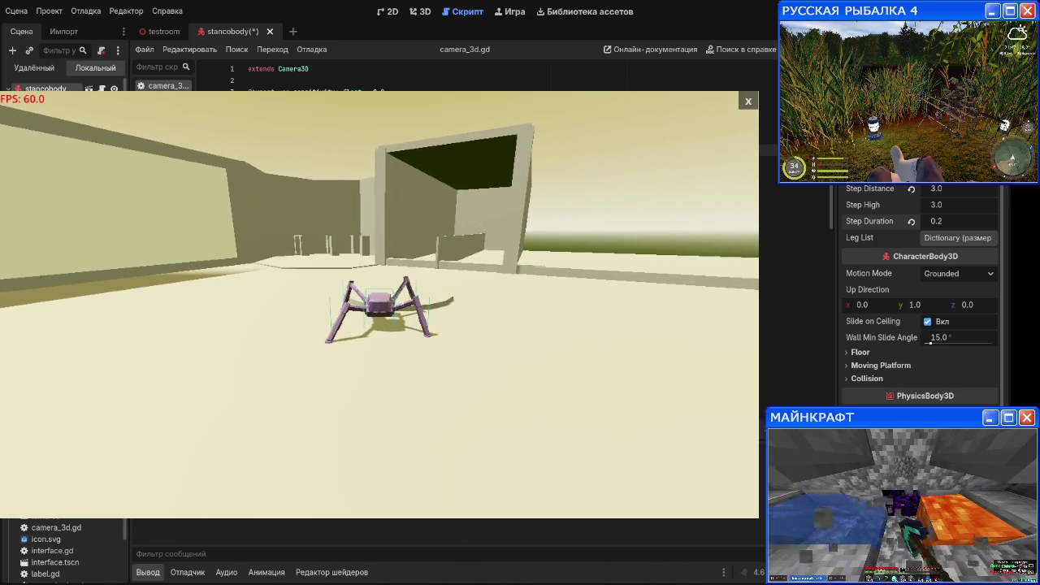
click(955, 189)
text(1)
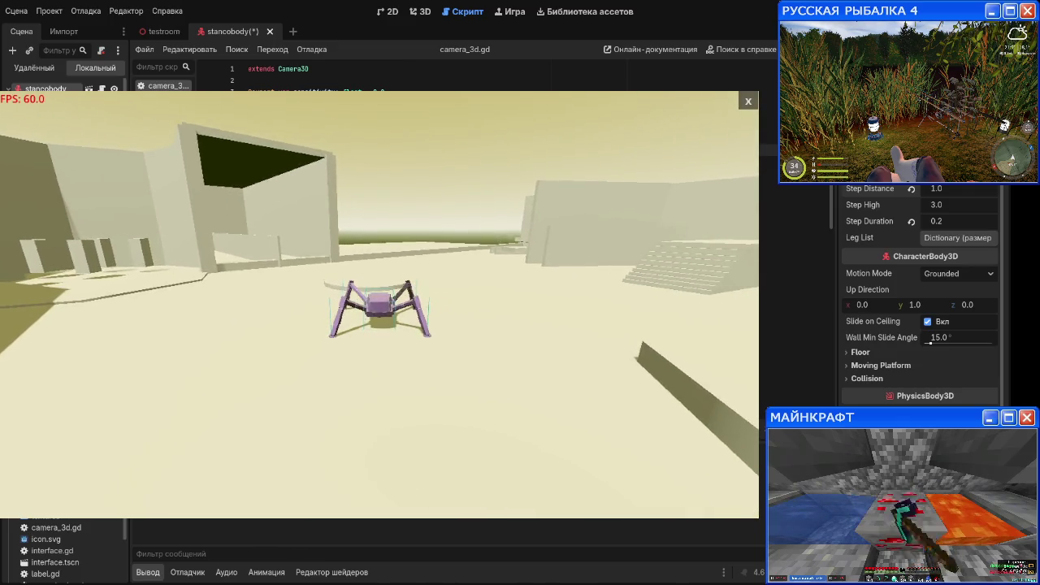
click(937, 204)
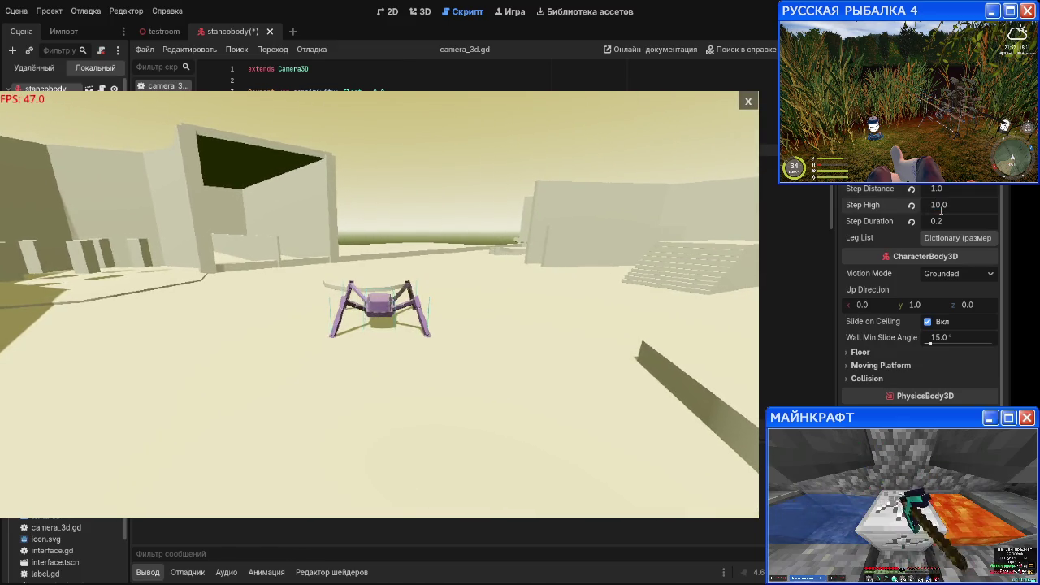
key(Return)
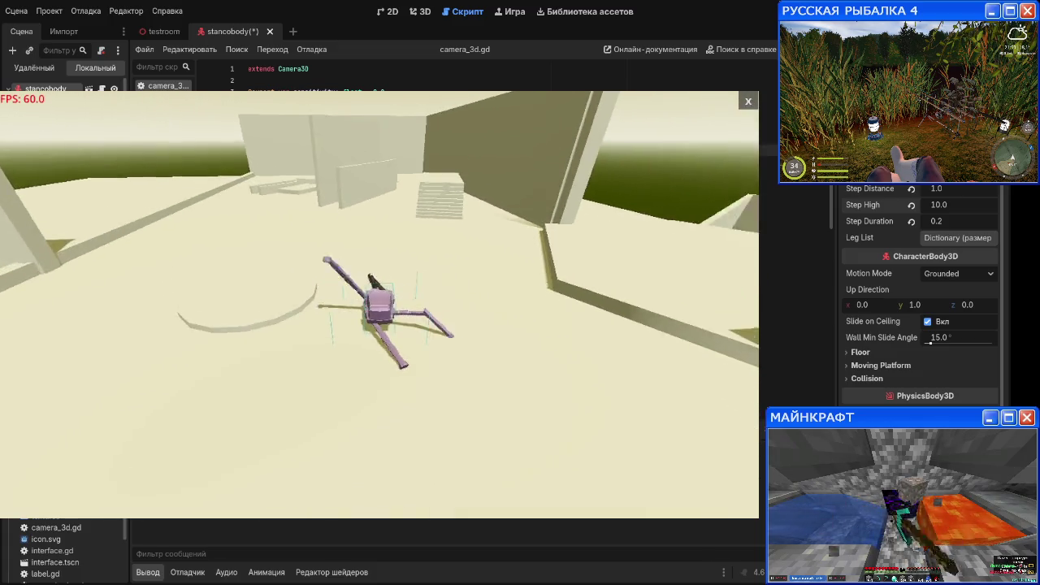
Step: Reset Step Distance to 5.0, set Step Duration 0.1 and Step High 3.0 while walking the spider
click(959, 221)
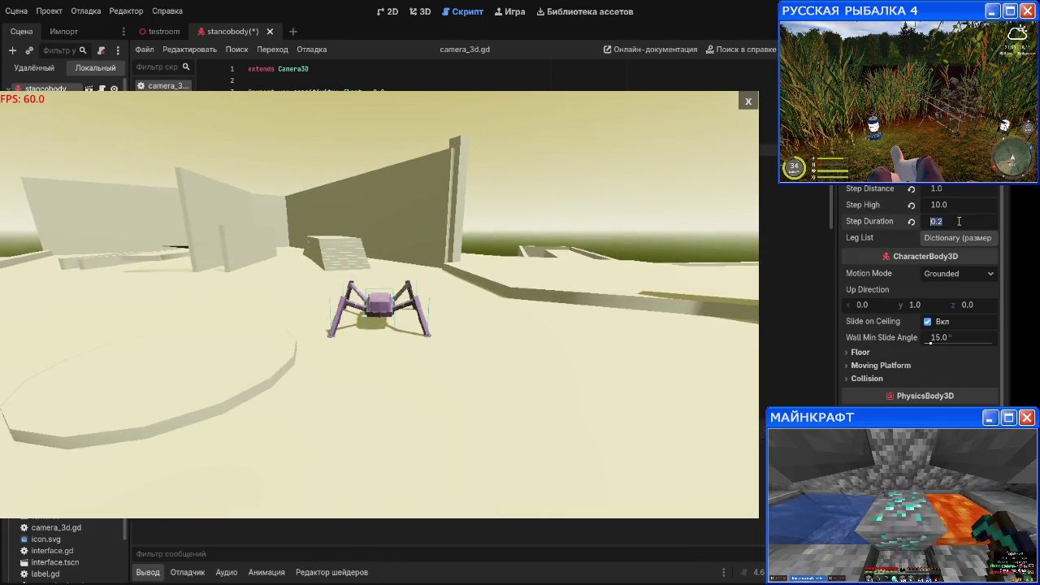
text(0.3)
click(912, 189)
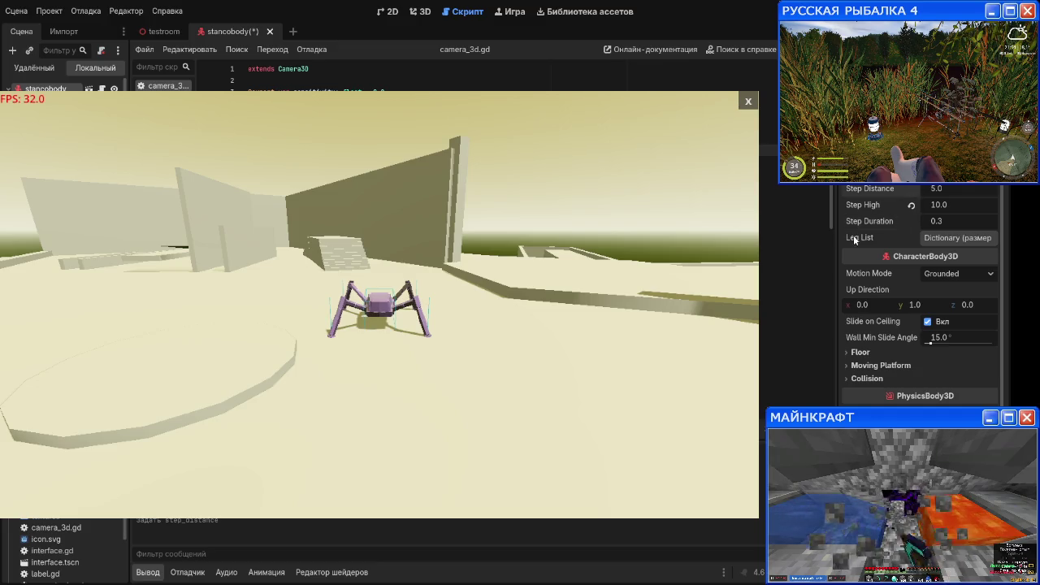
key(w)
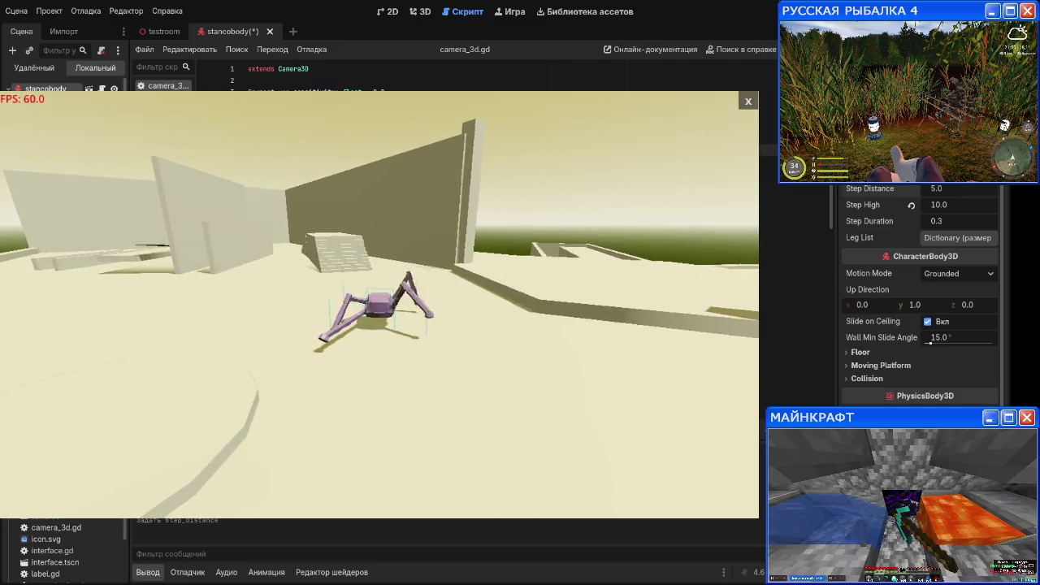
click(942, 222)
text(0.1)
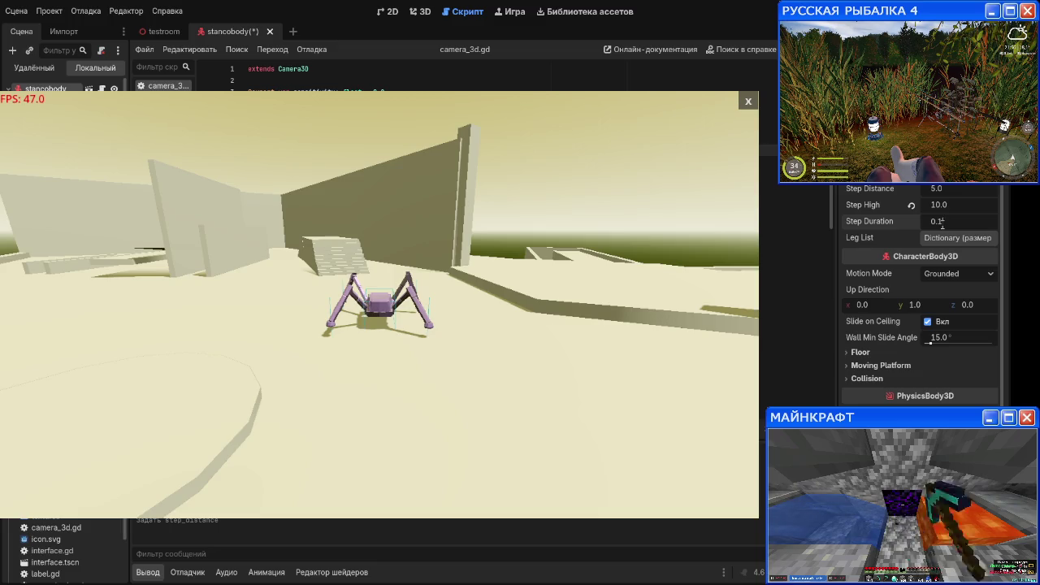
key(w)
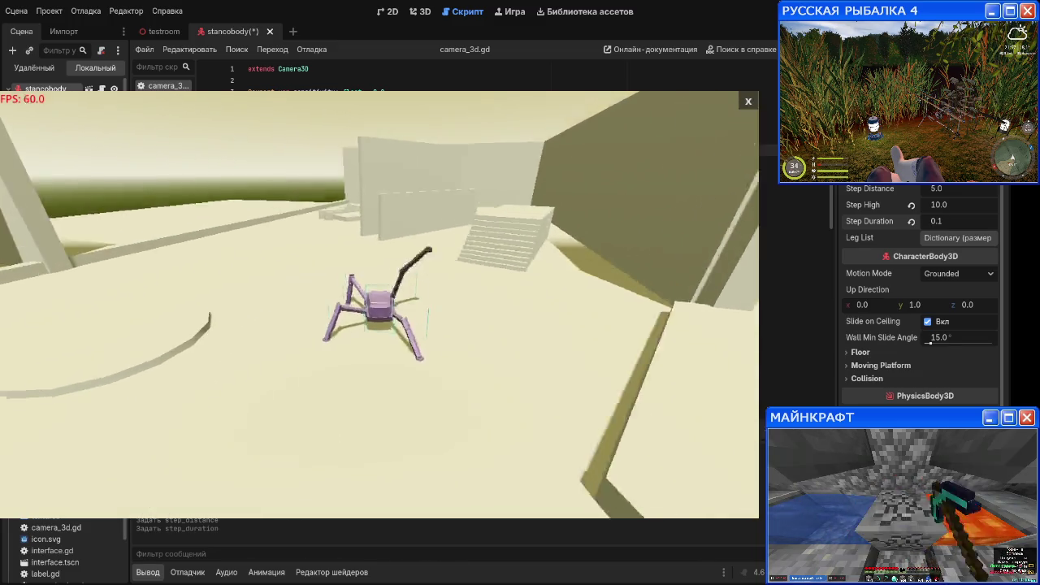
click(933, 207)
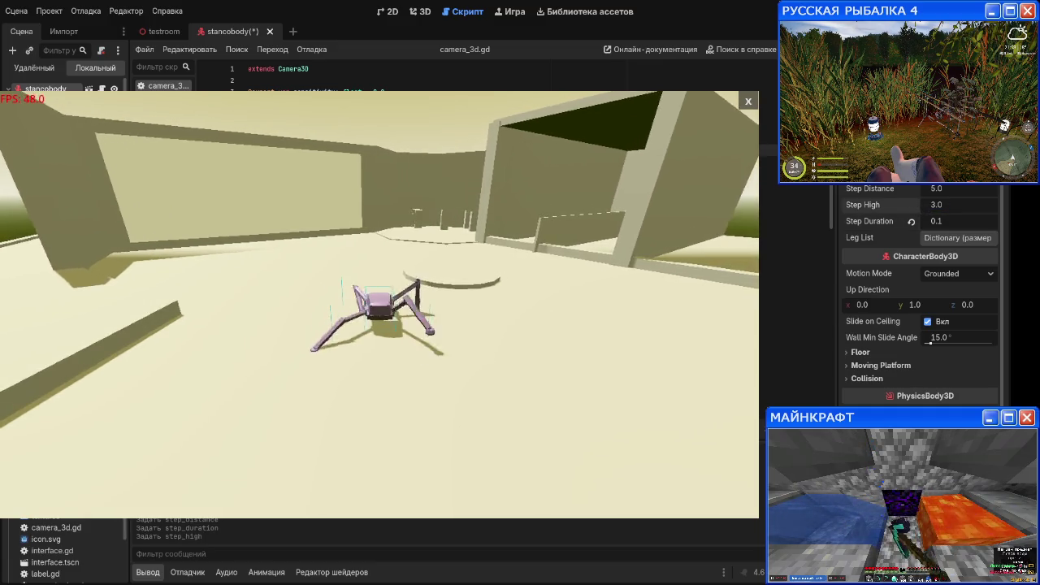
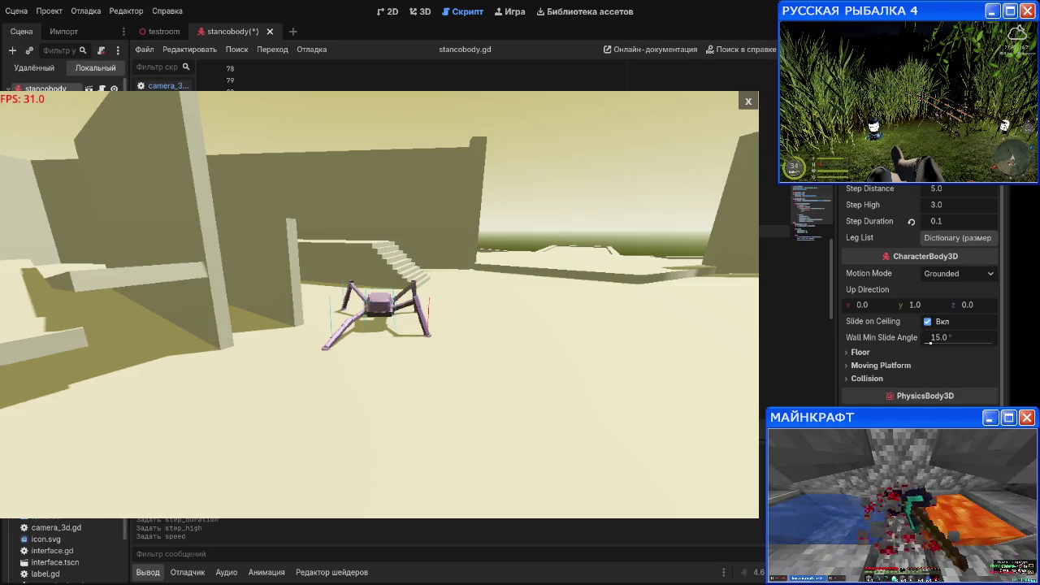
Step: Stop the running spider robot game with Escape
key(Escape)
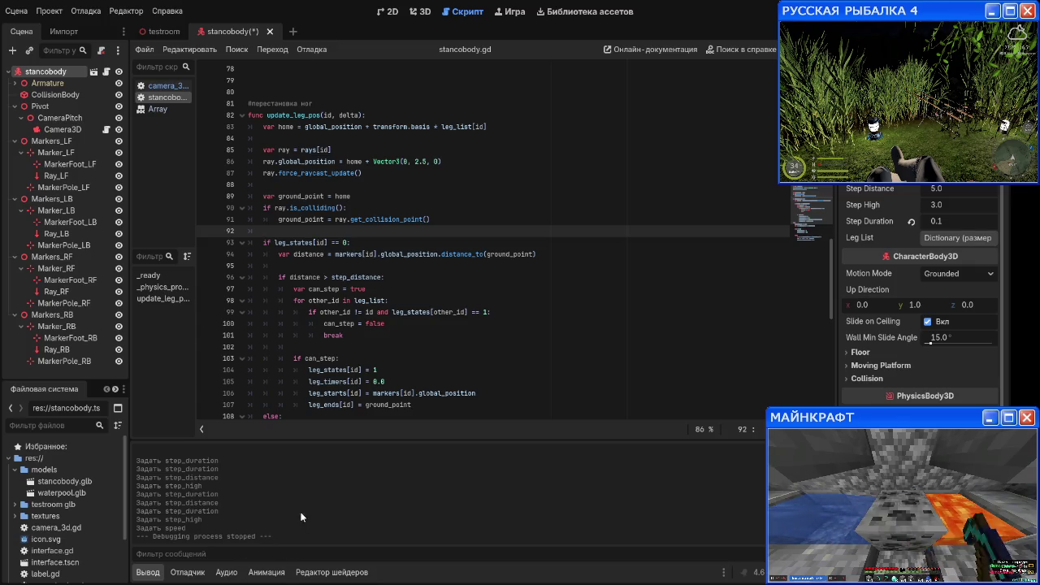
Step: Unfold the leg_list dictionary on line 23 to reveal its LF, LB, RF and RB entries
scroll(375, 216, down, 10)
scroll(374, 215, up, 18)
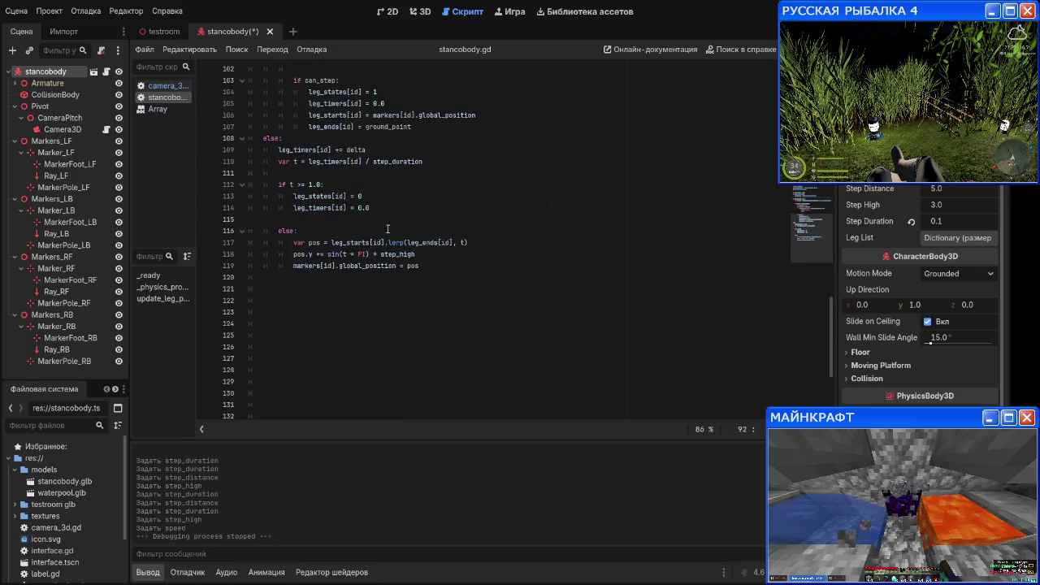
scroll(382, 252, up, 15)
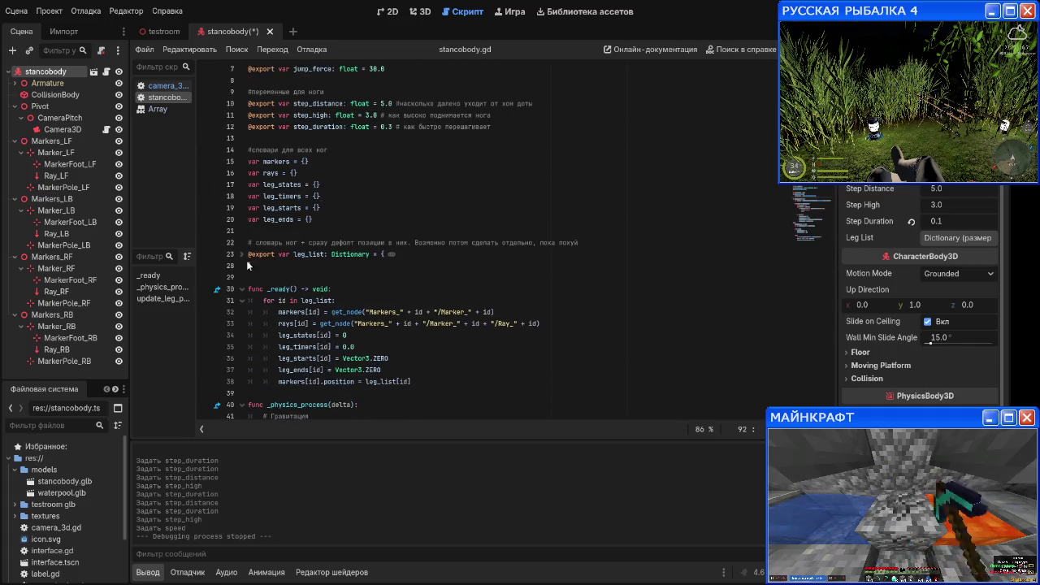
click(242, 253)
scroll(404, 219, down, 1)
Step: Inspect the LF entry's Vector3 value, then open the Dictionary class reference
click(398, 198)
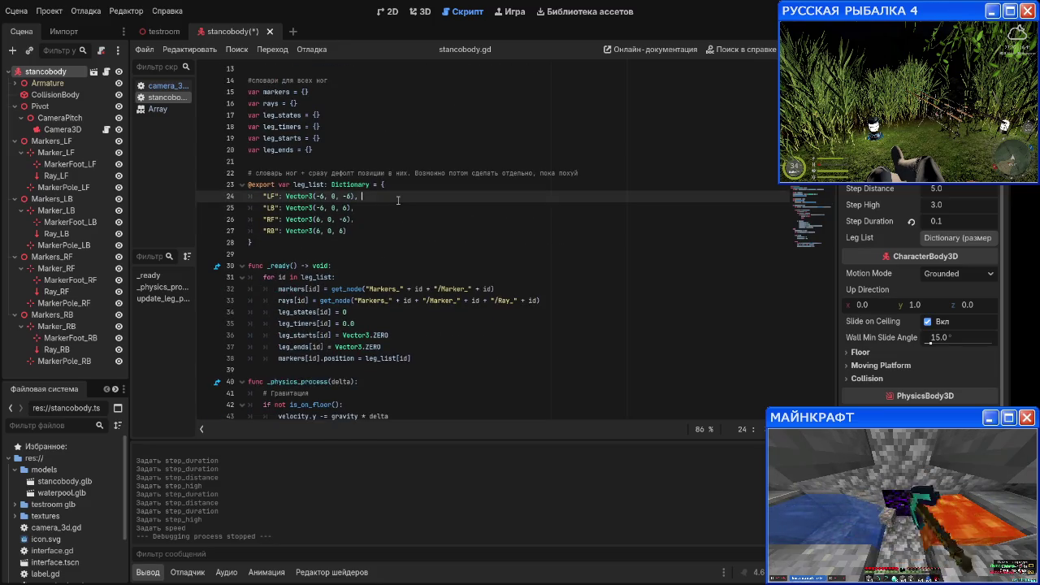
key(ctrl+space)
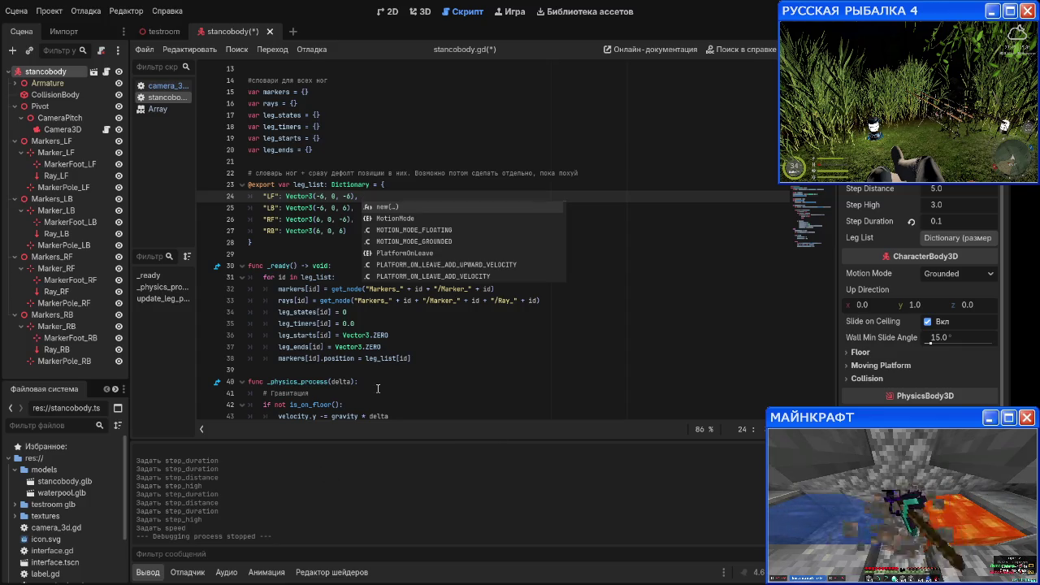
drag(284, 201, 369, 200)
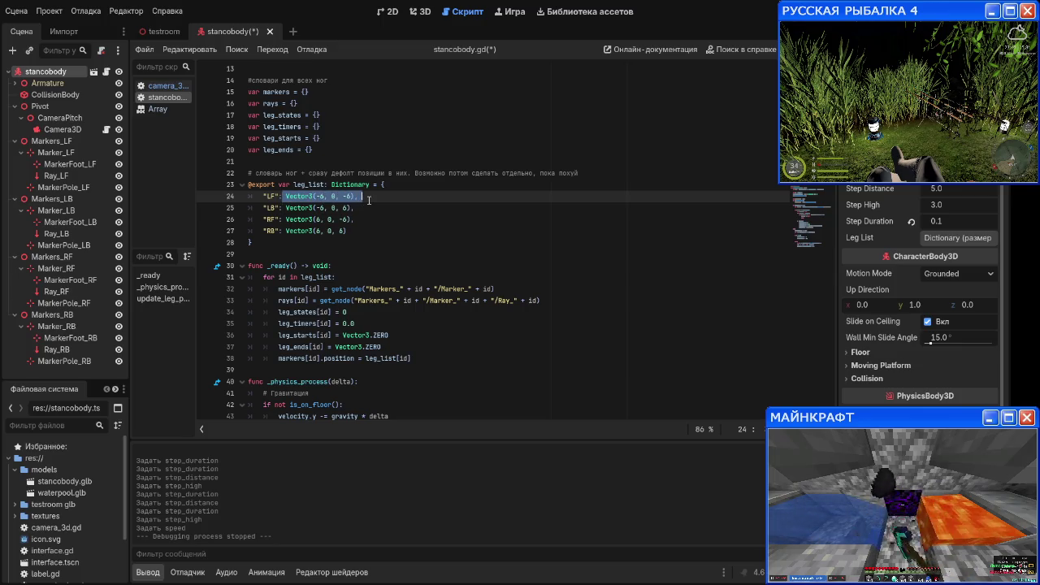
click(280, 200)
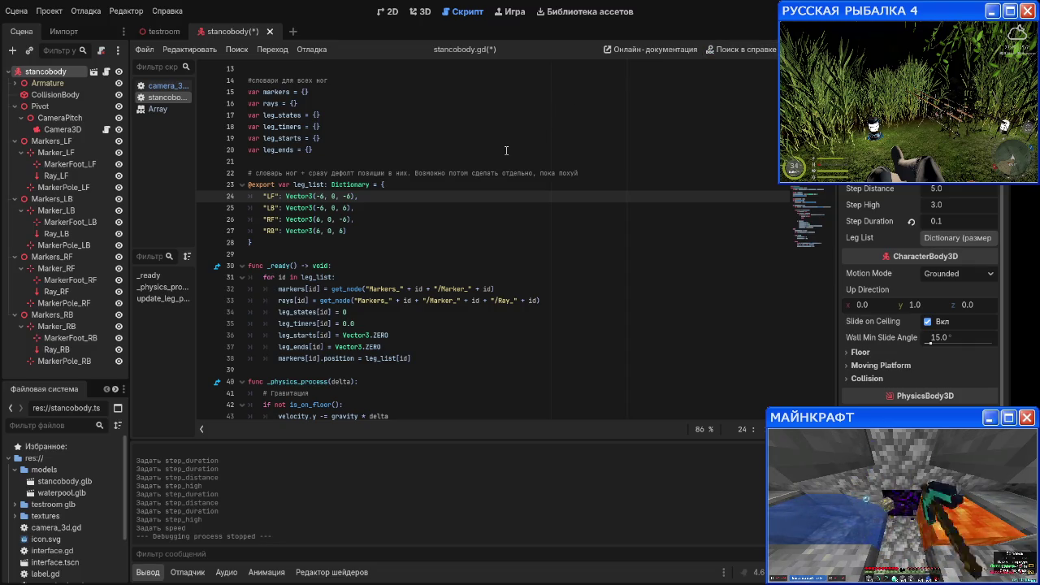
ctrl+click(349, 184)
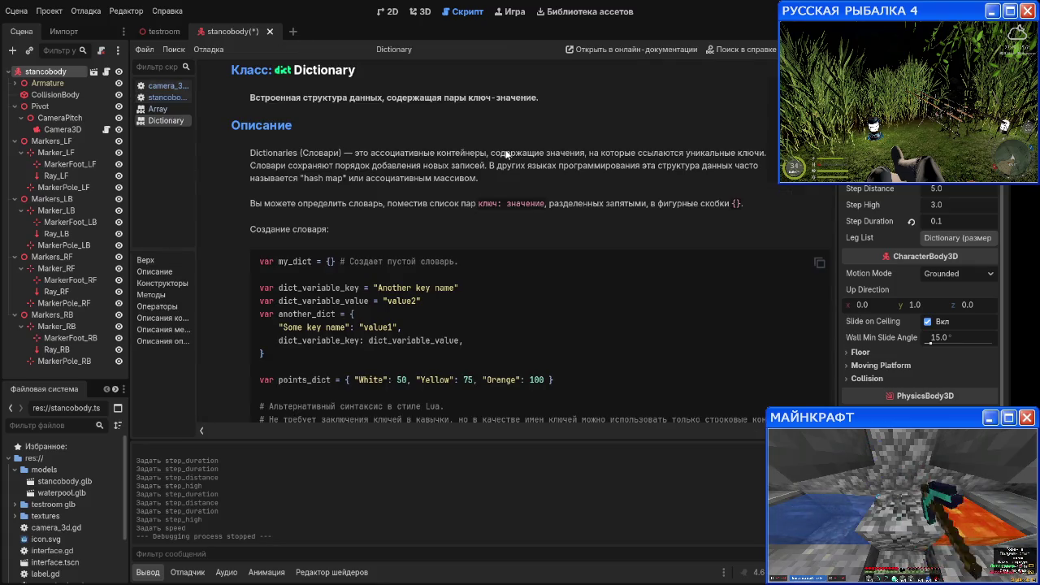
Step: Read through the Dictionary class reference page
scroll(531, 230, down, 5)
scroll(532, 231, down, 8)
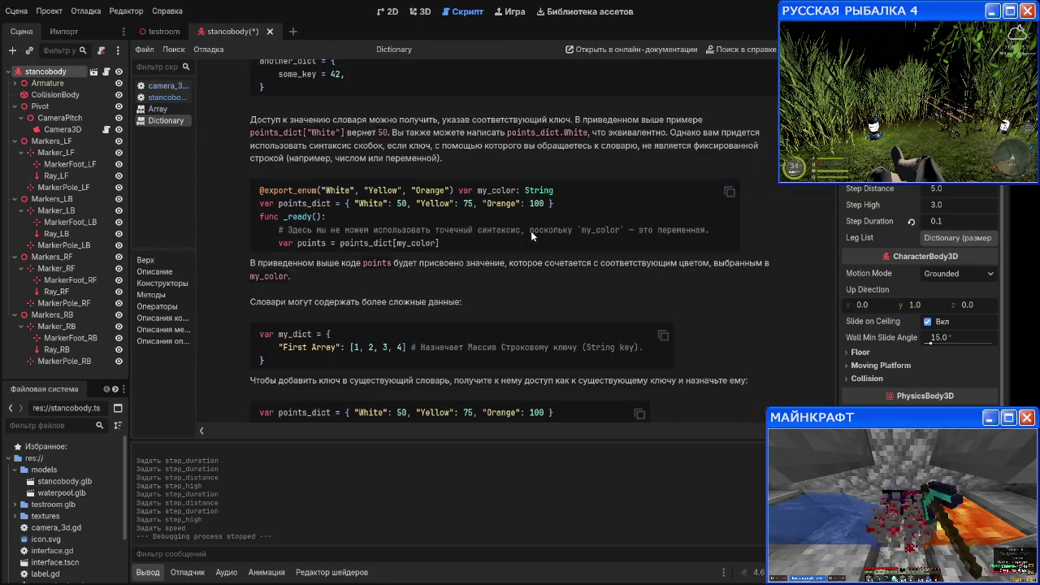
scroll(531, 231, down, 4)
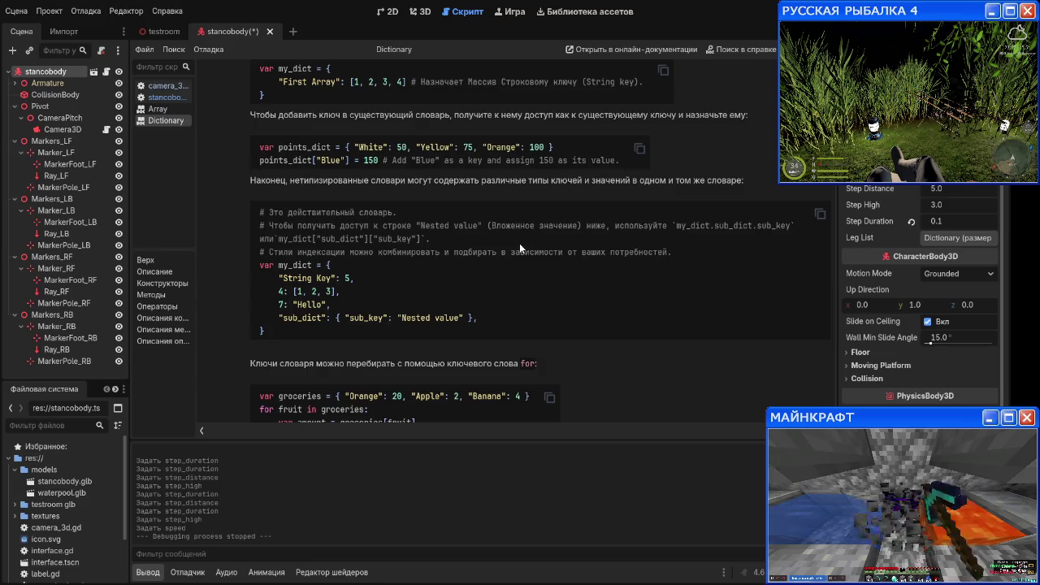
scroll(518, 244, down, 7)
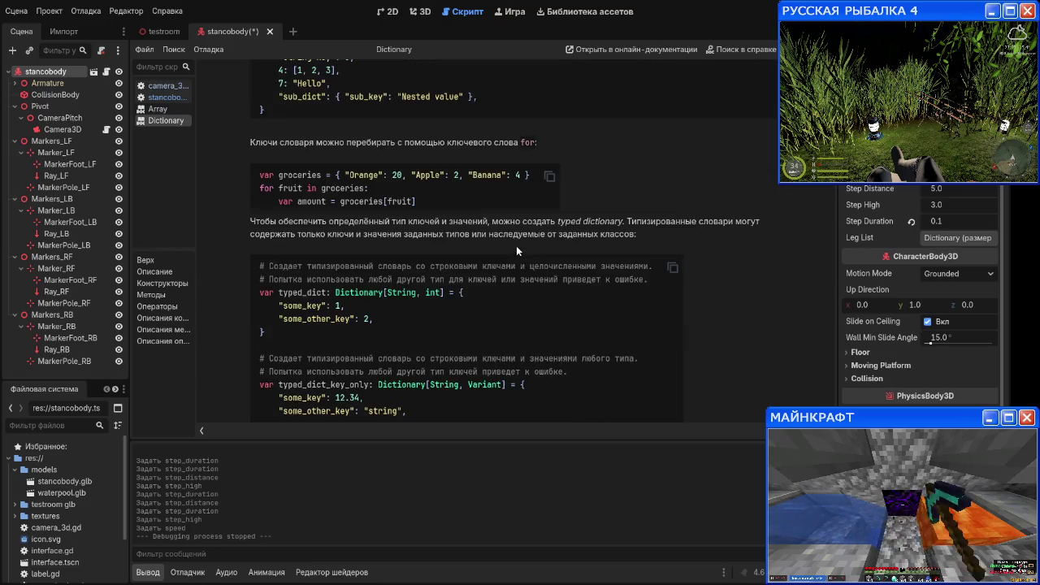
scroll(516, 247, down, 4)
scroll(516, 246, down, 4)
scroll(514, 251, down, 3)
scroll(511, 250, up, 15)
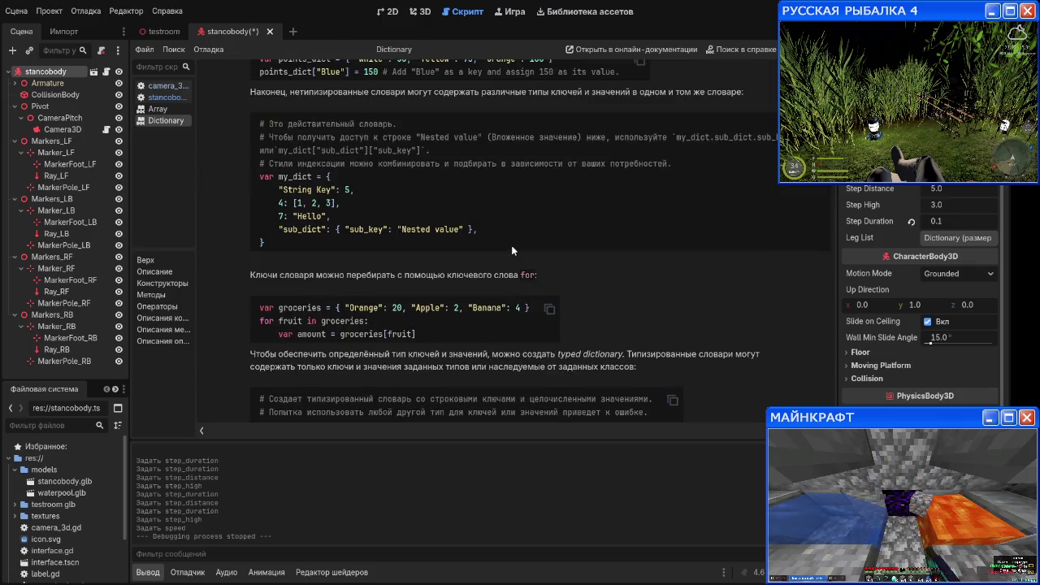
scroll(511, 245, up, 1)
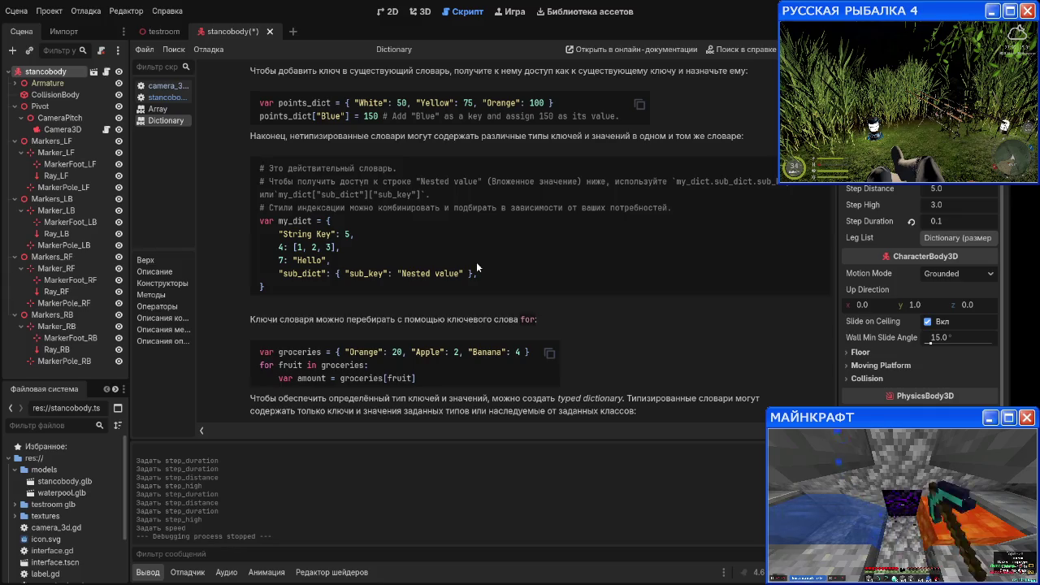
Step: Close camera_3d.gd, save the scene, and return to the stancobody.gd code
middle_click(163, 87)
key(ctrl+s)
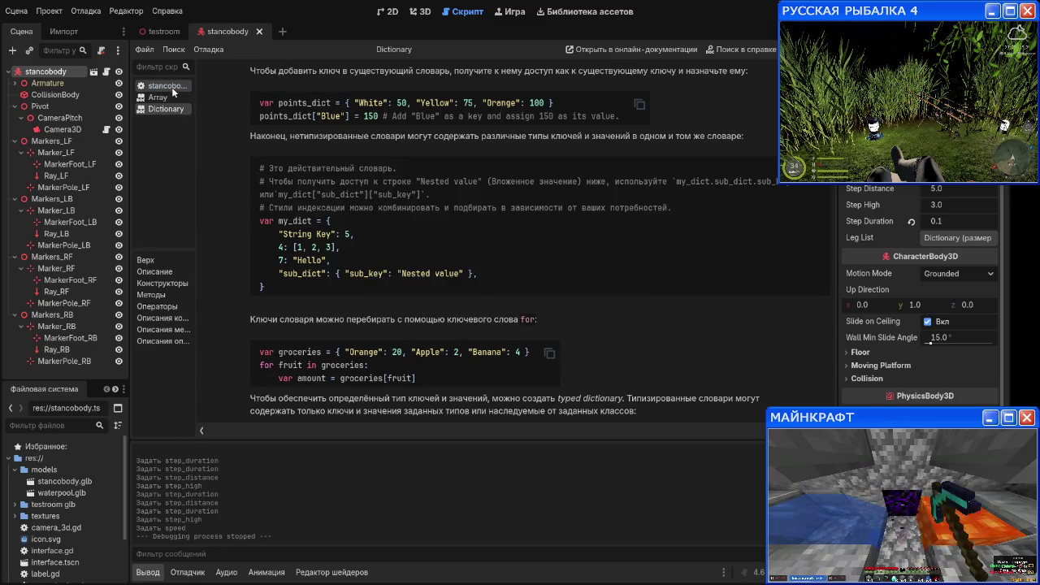
click(173, 92)
click(170, 111)
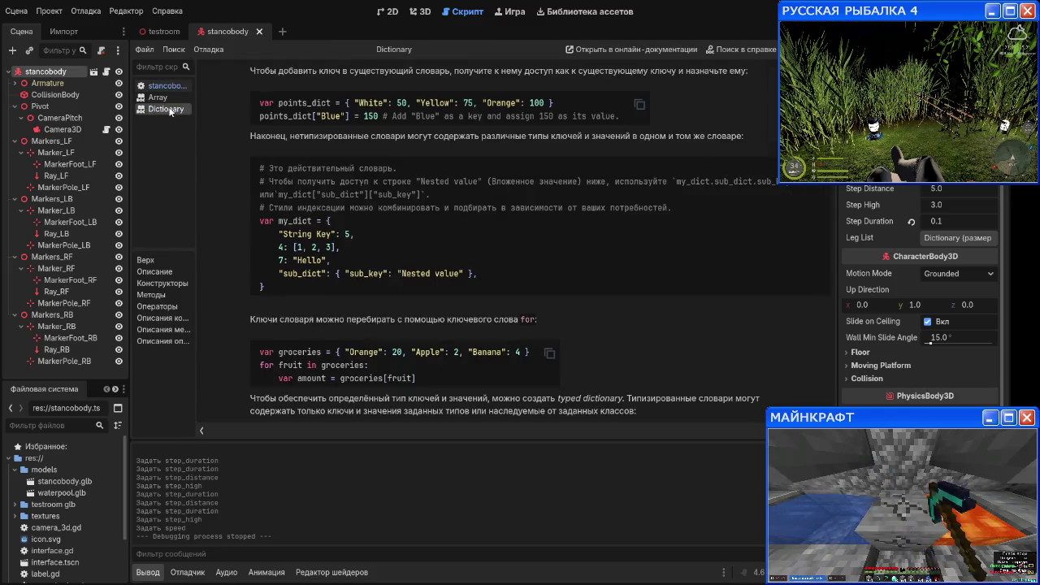
click(167, 86)
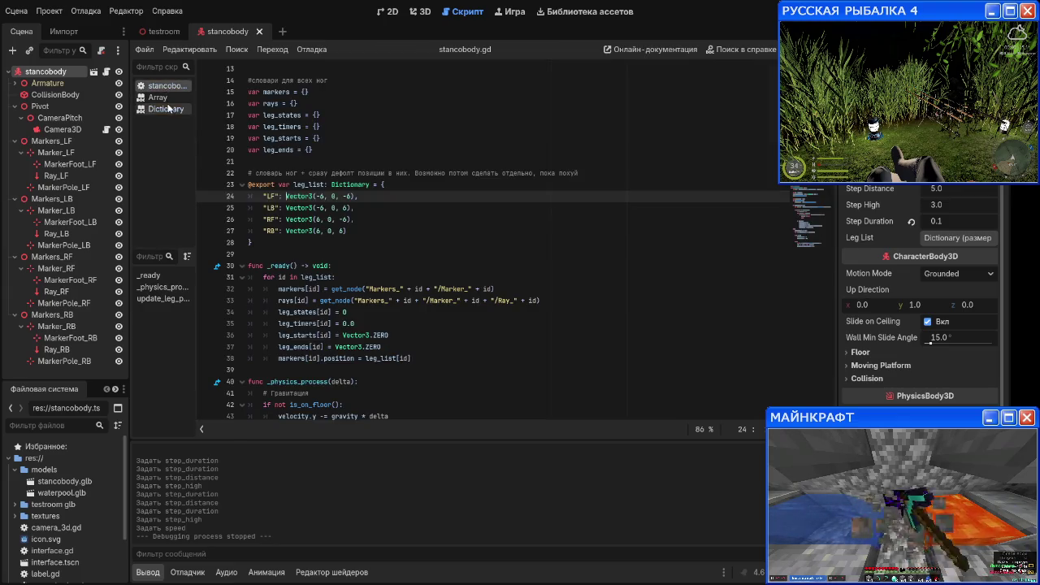
Step: After reviewing the Dictionary reference, type '{offset' at the end of line 24's LF entry
click(170, 109)
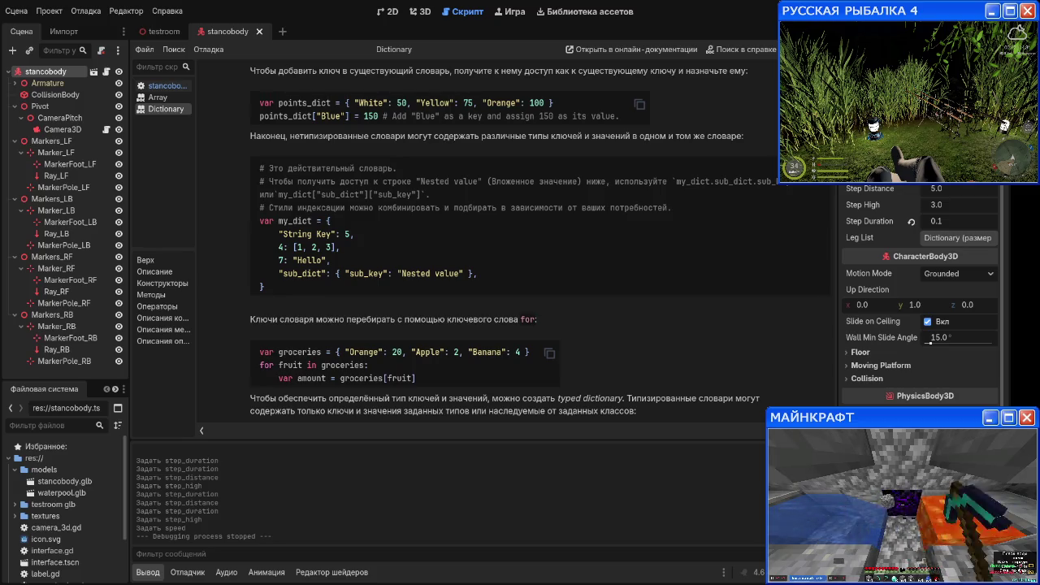
scroll(340, 290, up, 2)
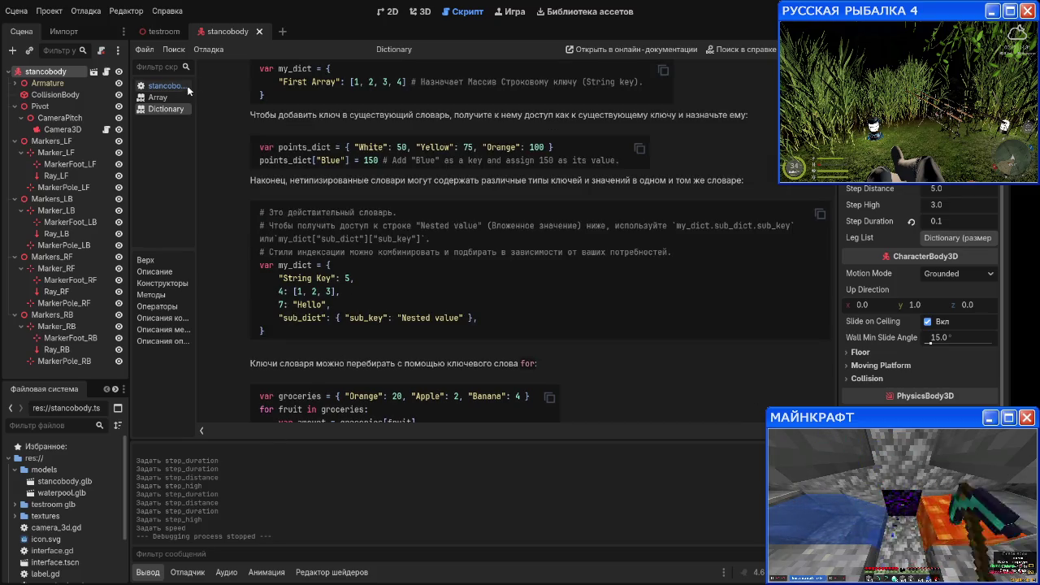
click(180, 88)
click(375, 198)
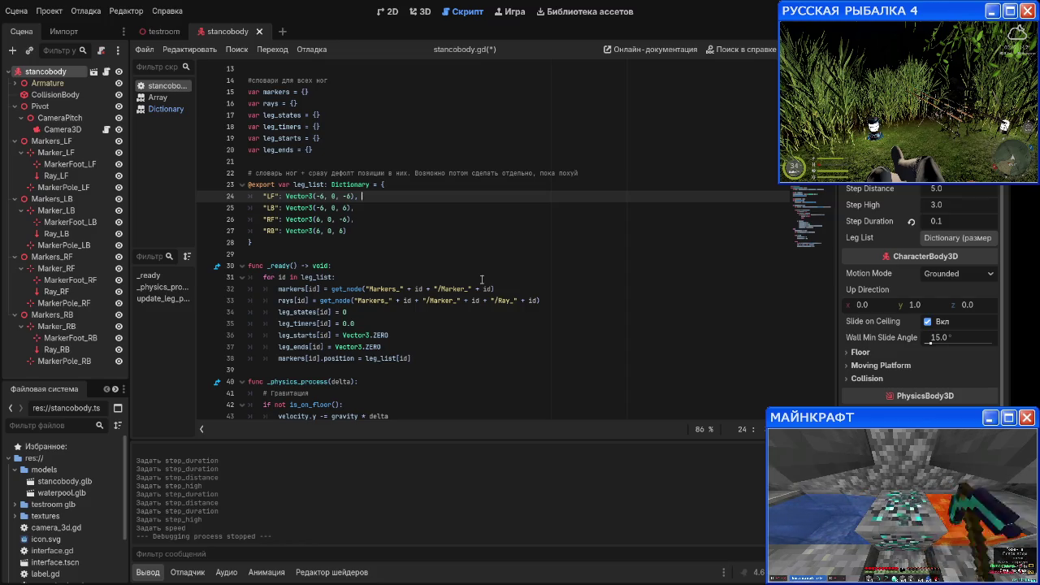
text({off)
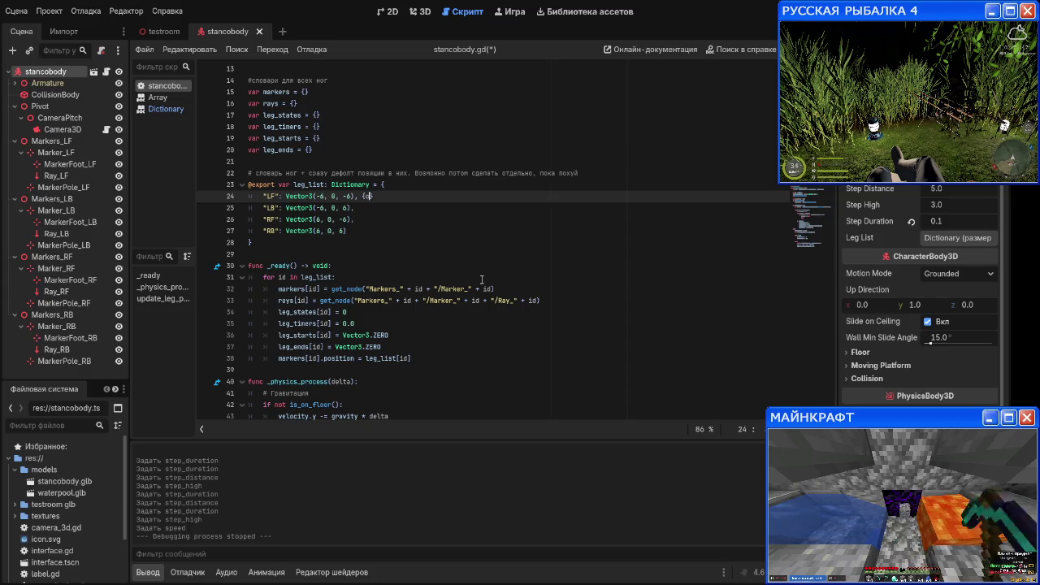
text(set)
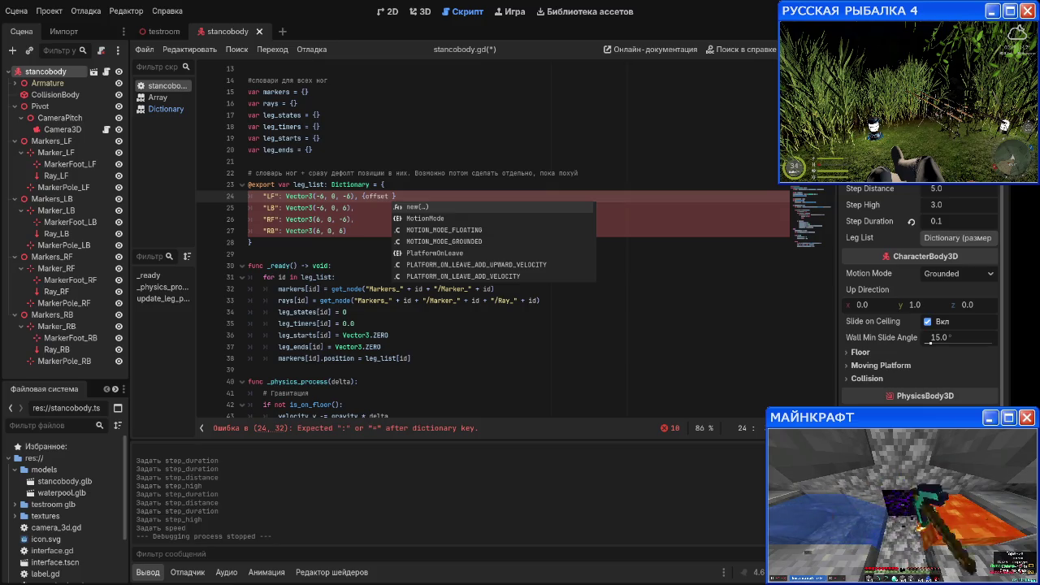
Step: Check the Dictionary and Array references, close the Array page, and return to stancobody.gd
click(151, 110)
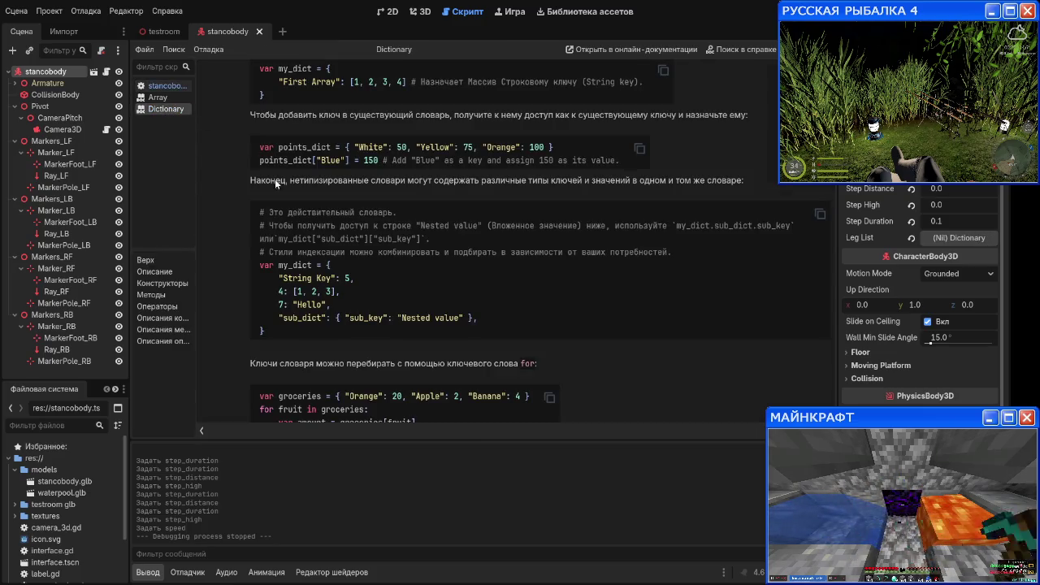
click(145, 97)
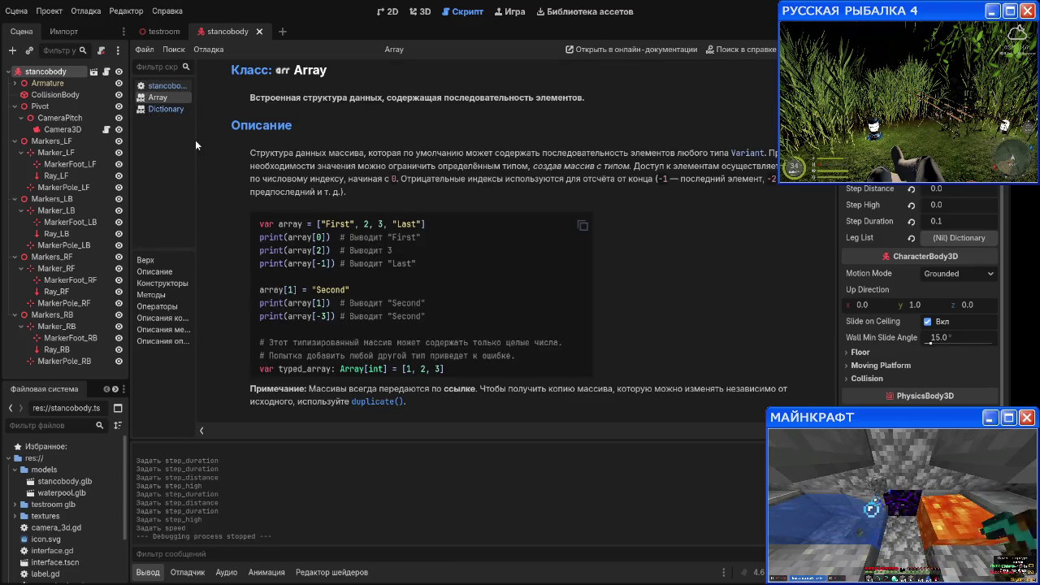
middle_click(162, 96)
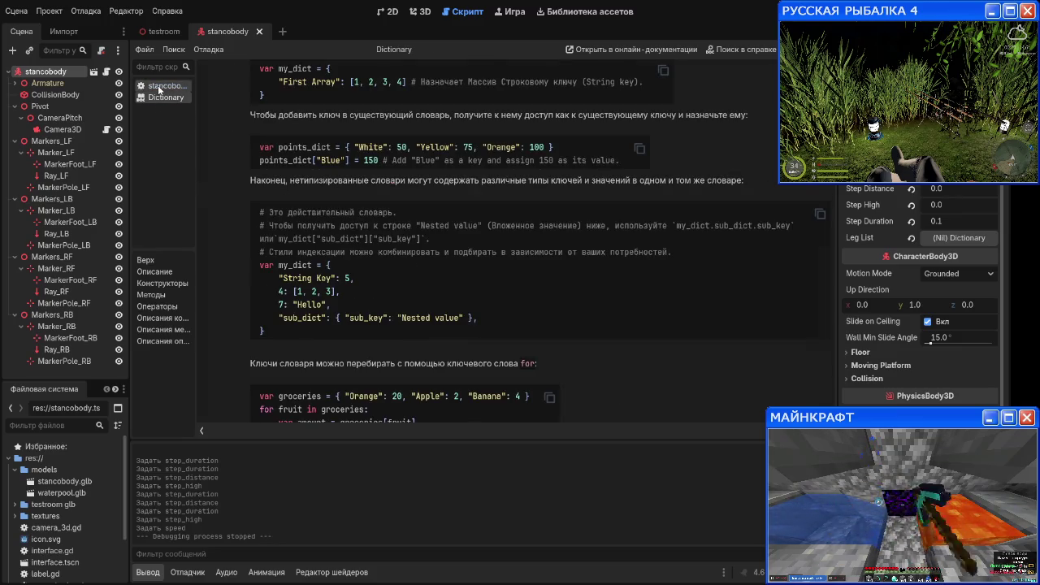
click(162, 86)
key(Escape)
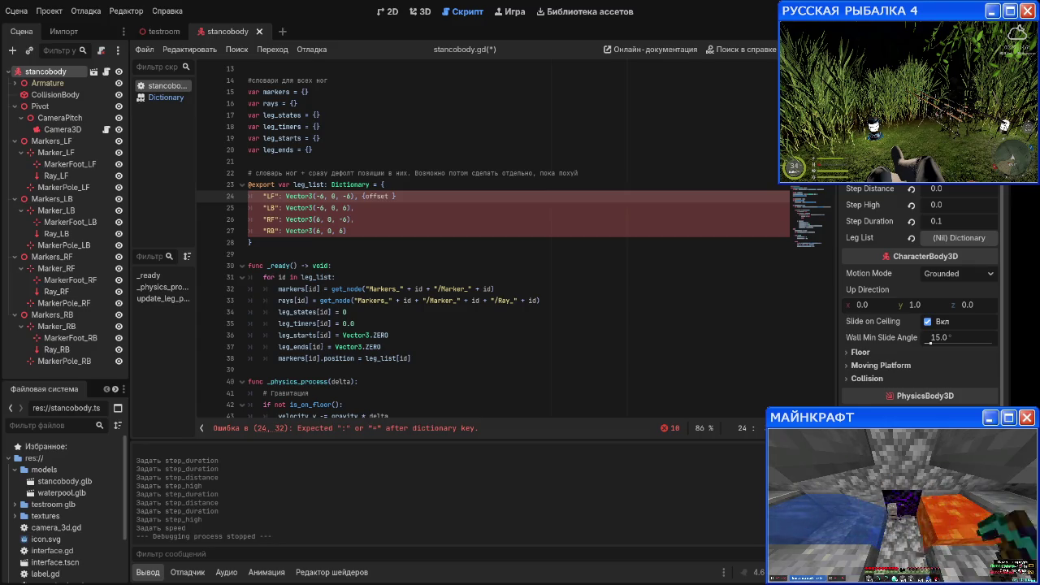
Step: Give LF a quoted "offset" key set to Vector3(-6, 0, -6), then consult the Dictionary help
key(BackSpace)
key(BackSpace)
key(BackSpace)
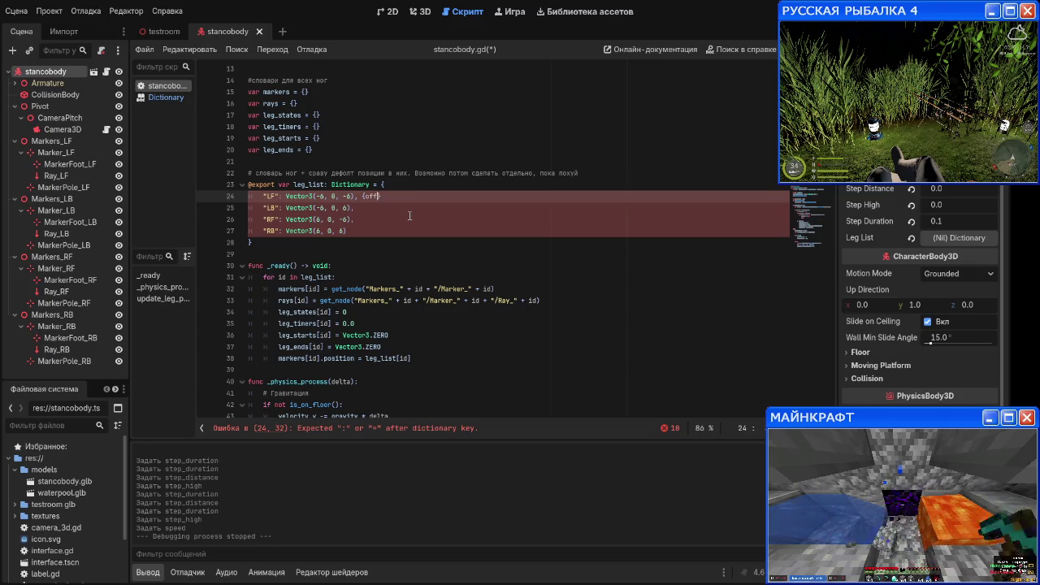
key(BackSpace)
text("offse)
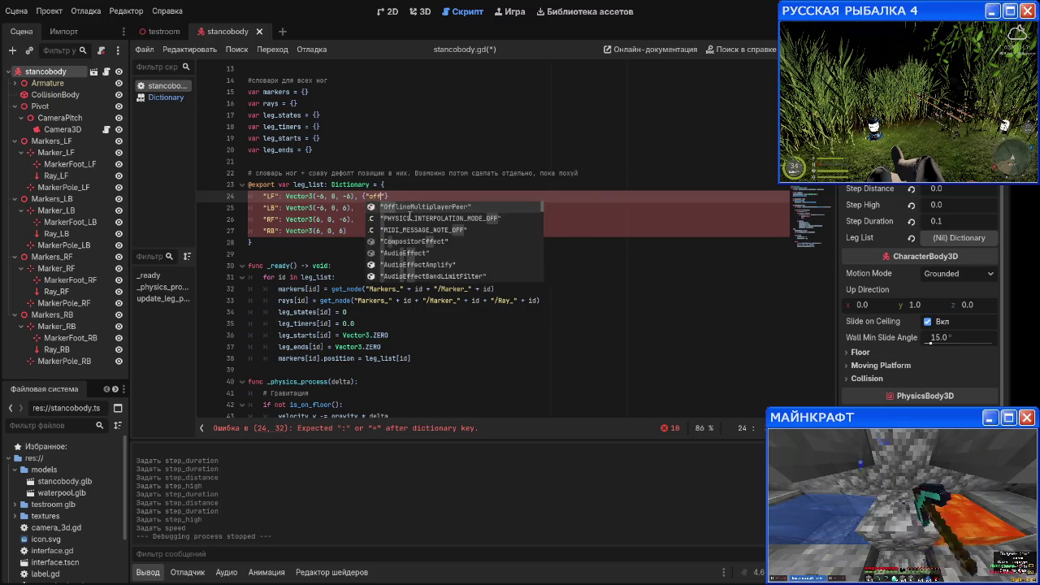
text(t": )
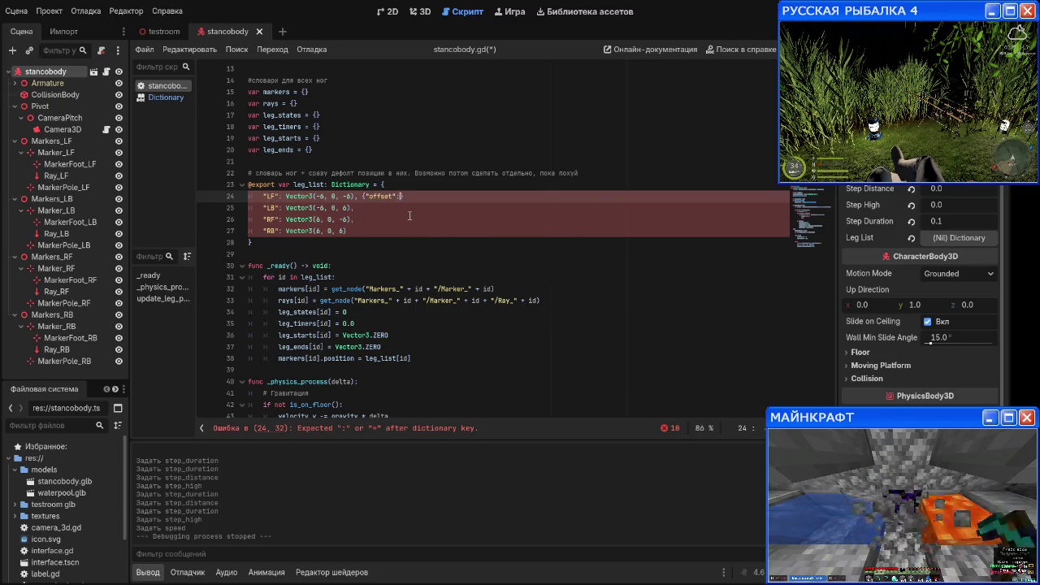
text(Vec)
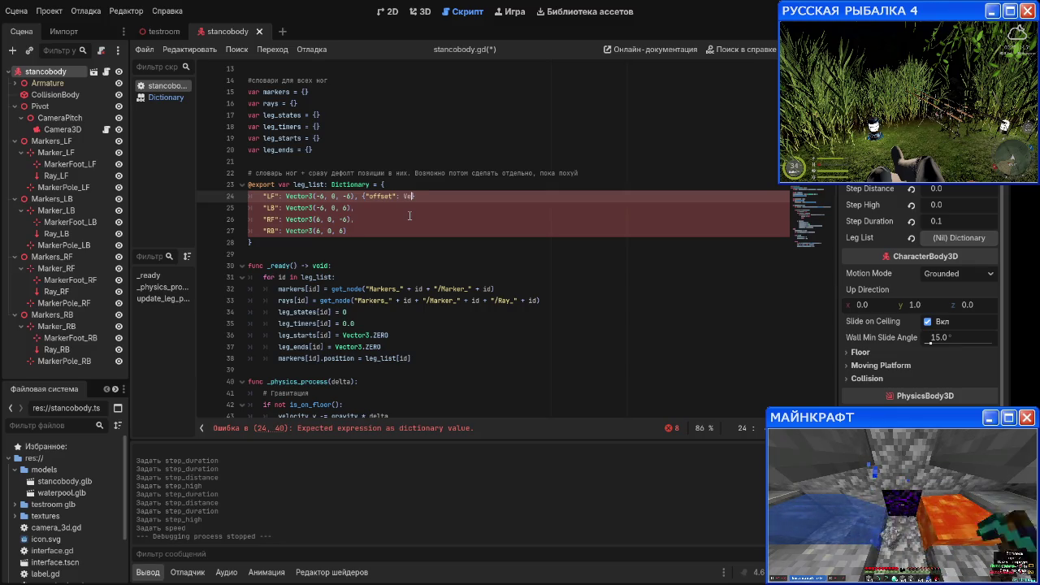
key(Down)
key(Down)
key(Return)
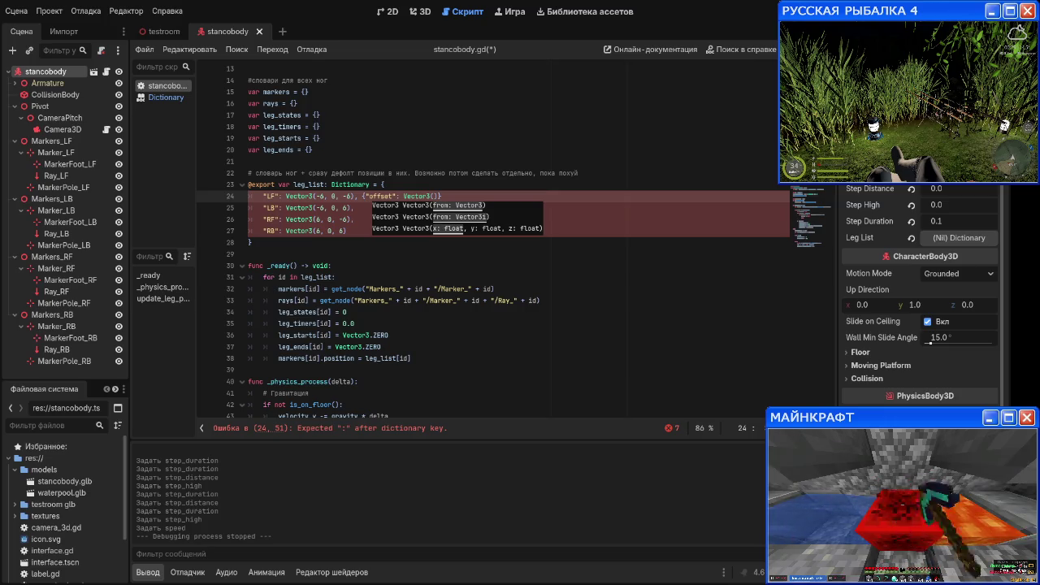
text(-6,)
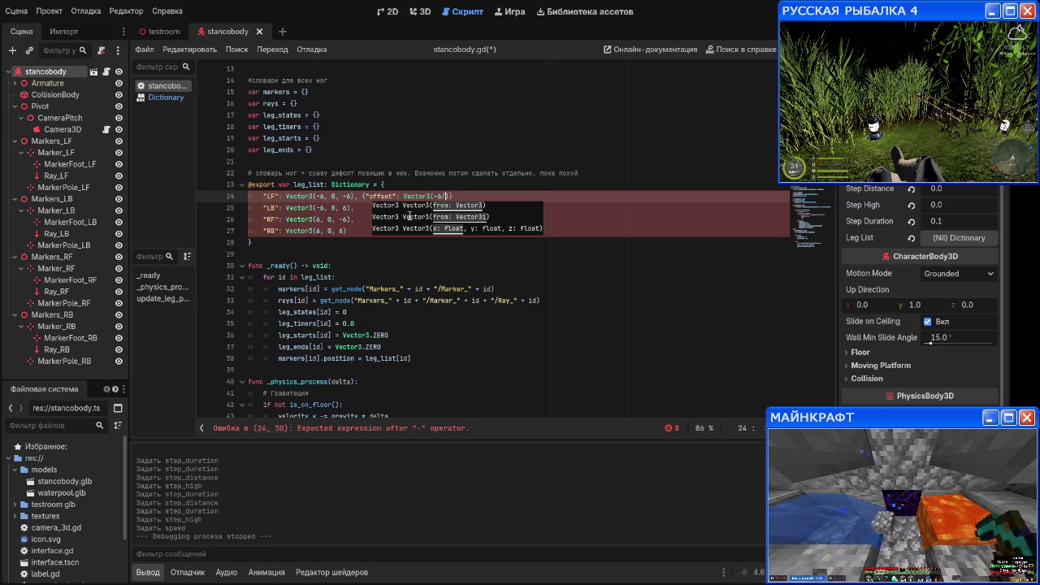
text( 0,)
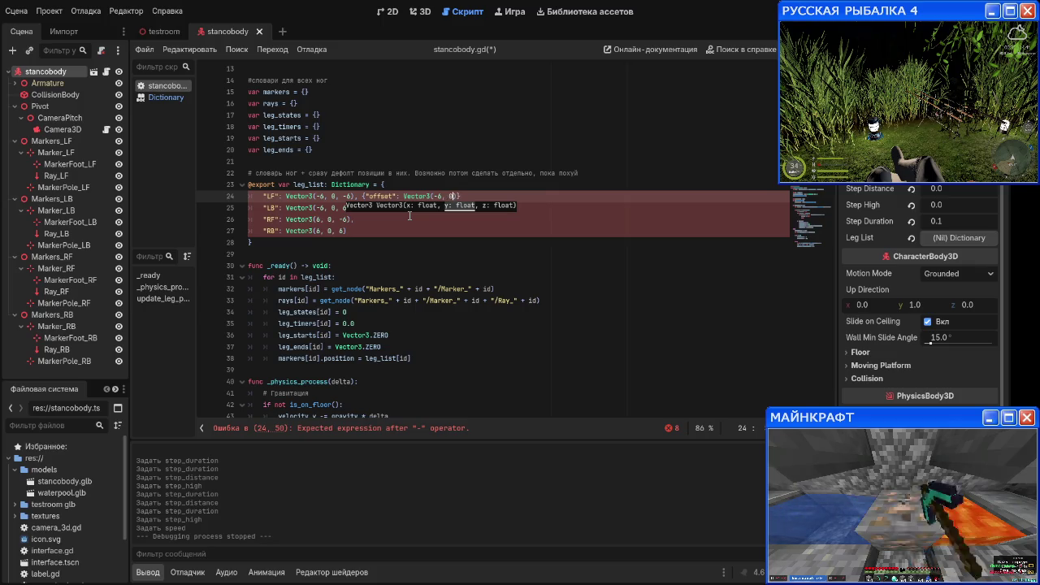
text( -6)
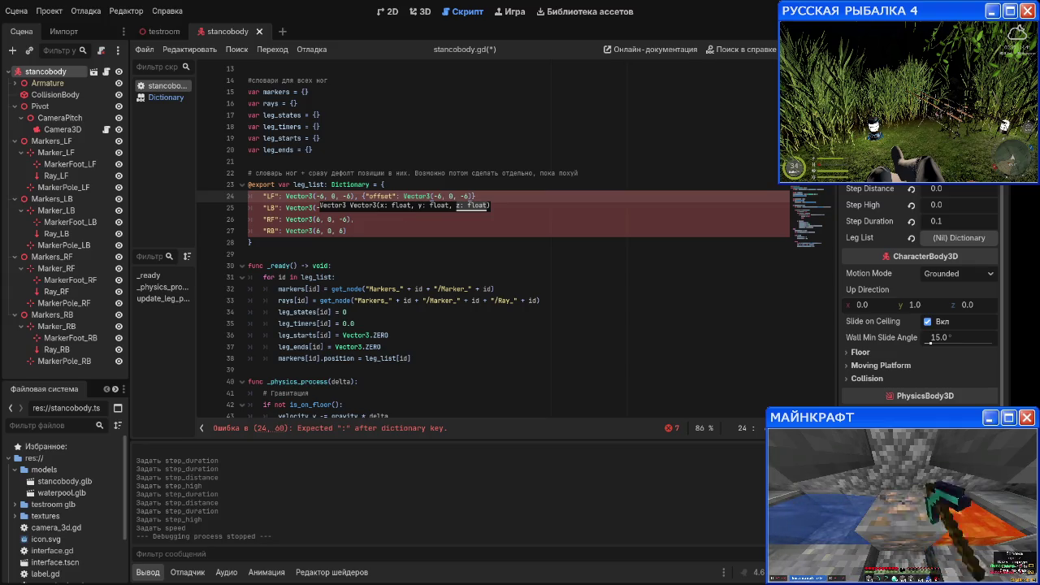
key(Right)
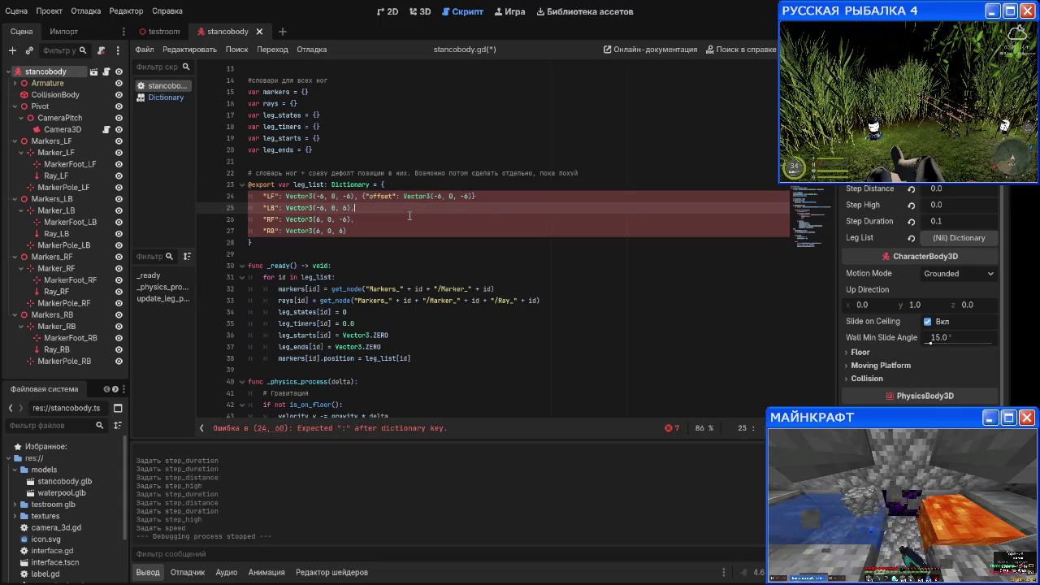
key(Left)
key(ctrl+z)
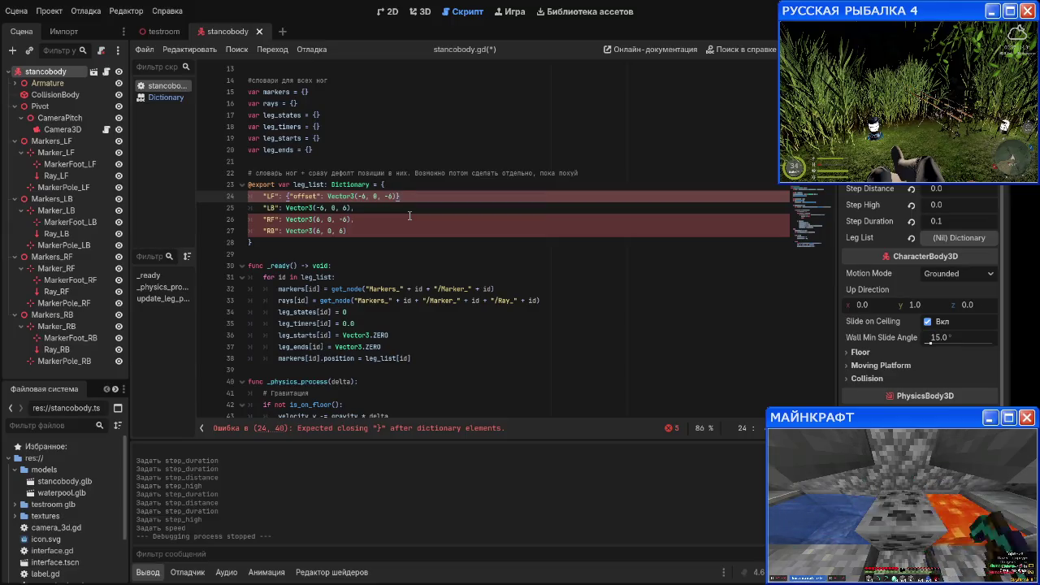
click(165, 97)
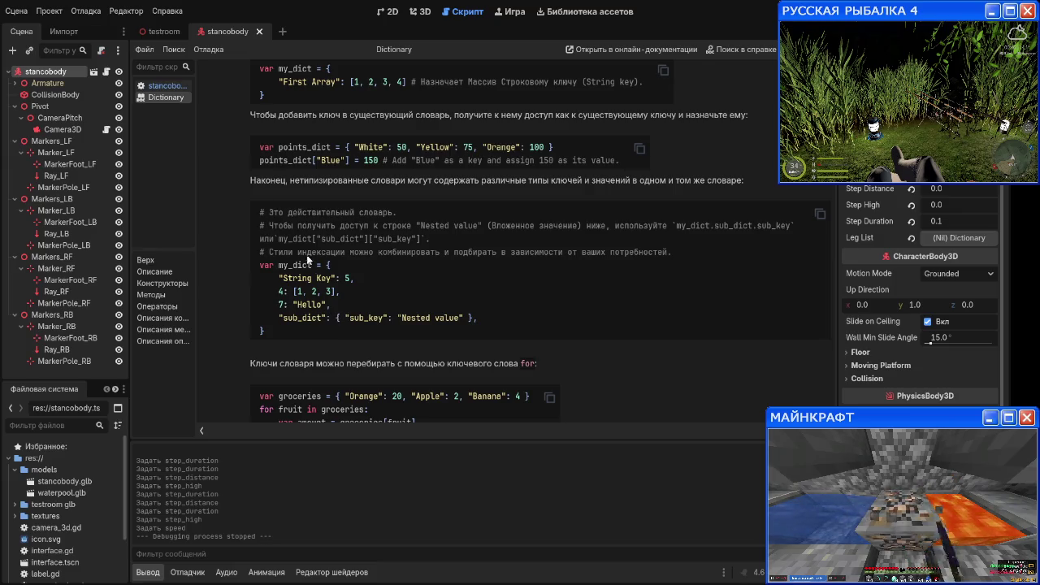
Step: Compare stancobody.gd with the Dictionary help examples, ending on the script
click(162, 86)
click(167, 97)
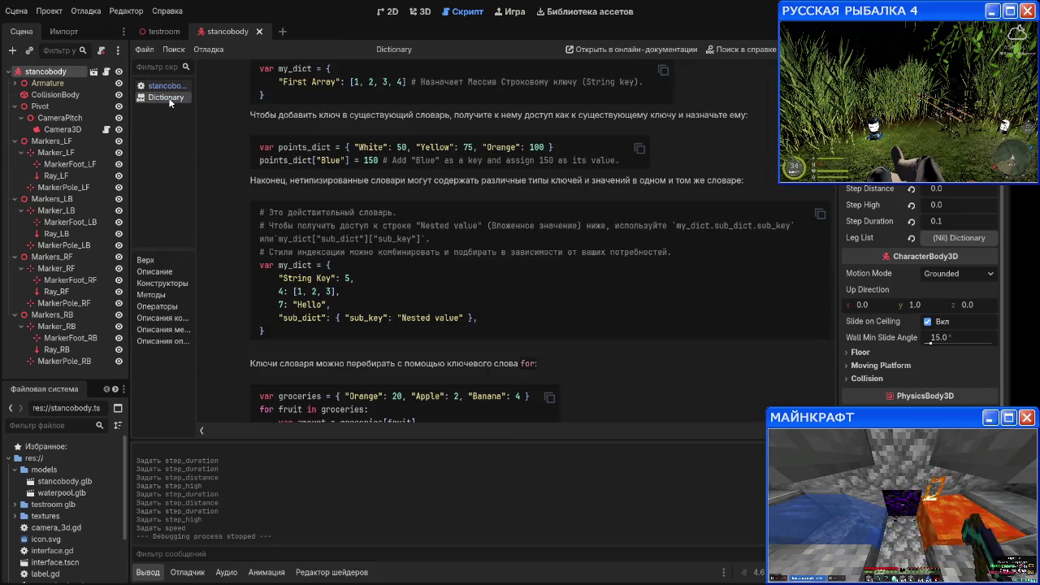
click(170, 86)
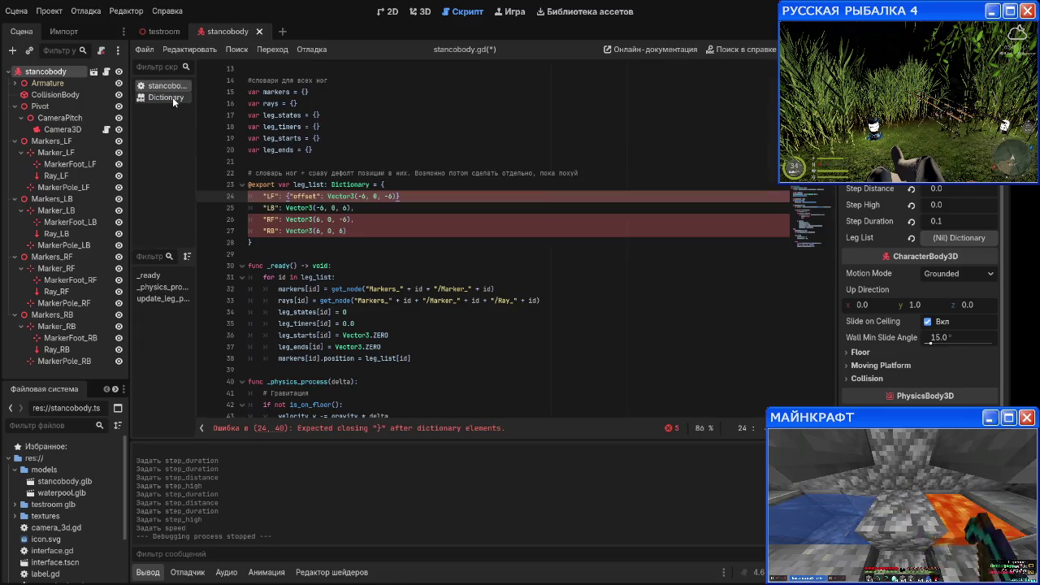
click(172, 97)
click(172, 89)
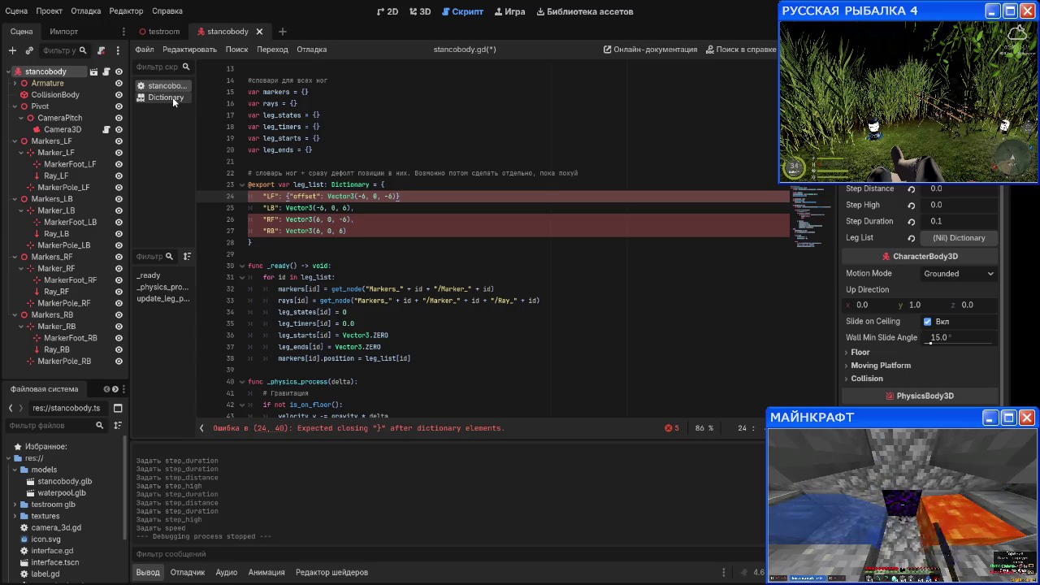
click(173, 96)
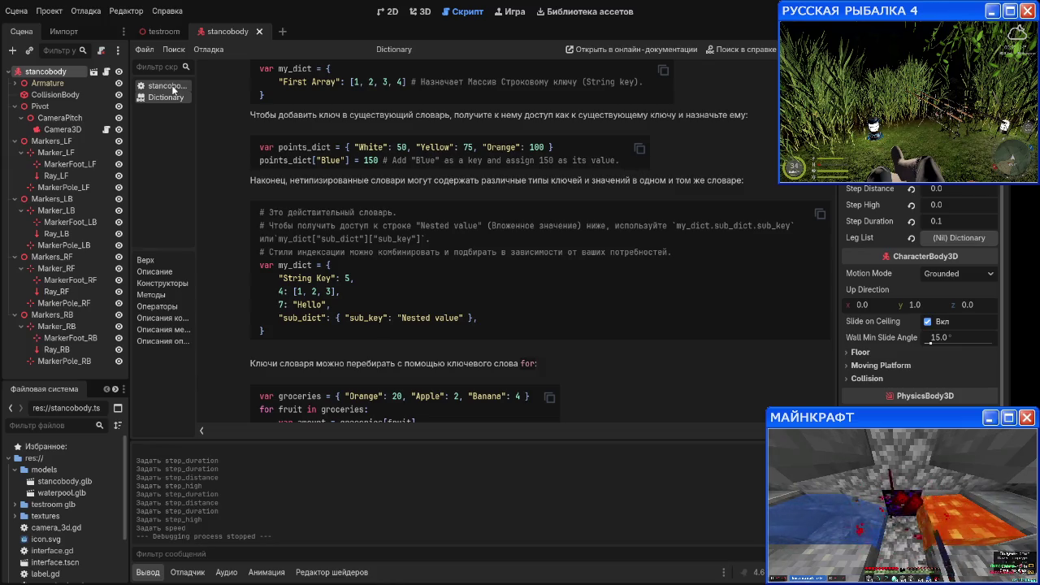
click(173, 88)
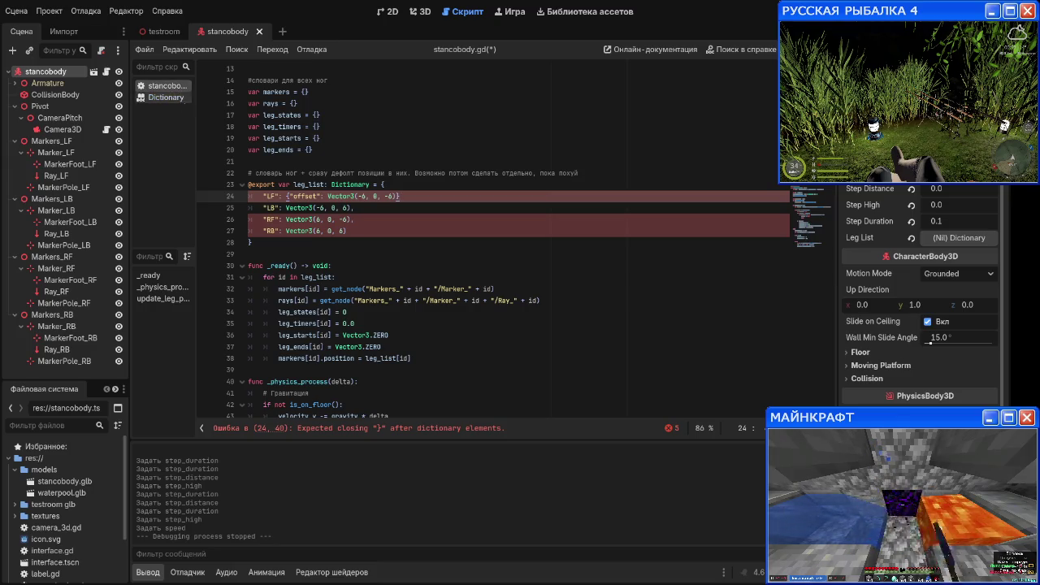
Step: Close the LF dictionary and add "step": 5.0, then select the finished entry
text(})
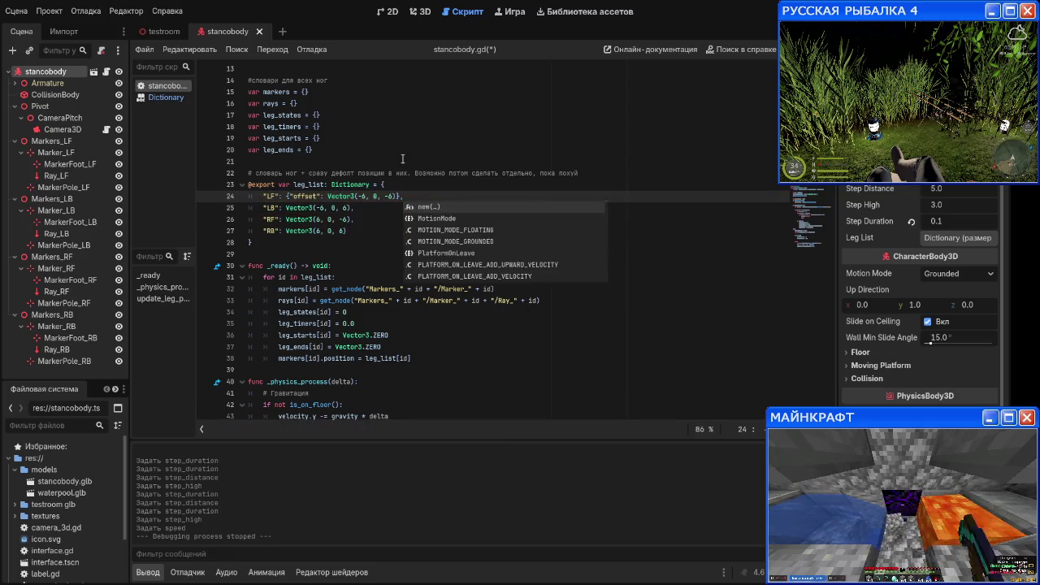
text(,)
key(Left)
key(Left)
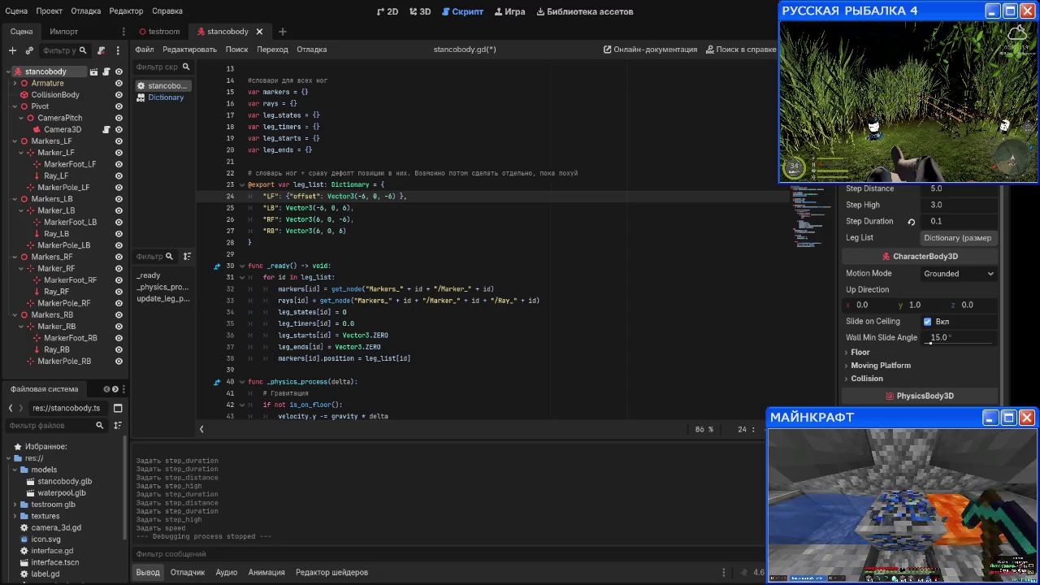
text(, "step)
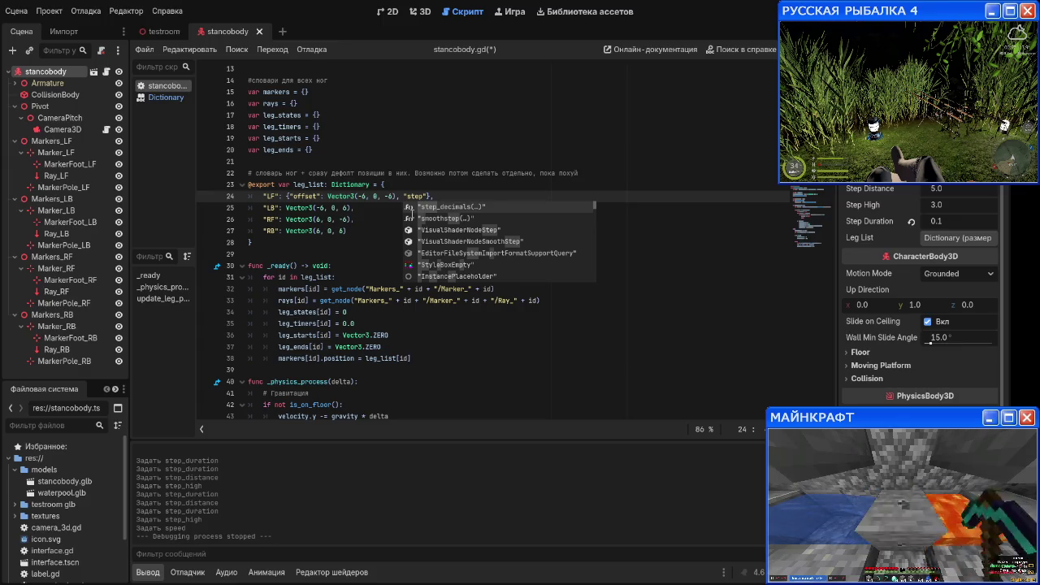
key(Escape)
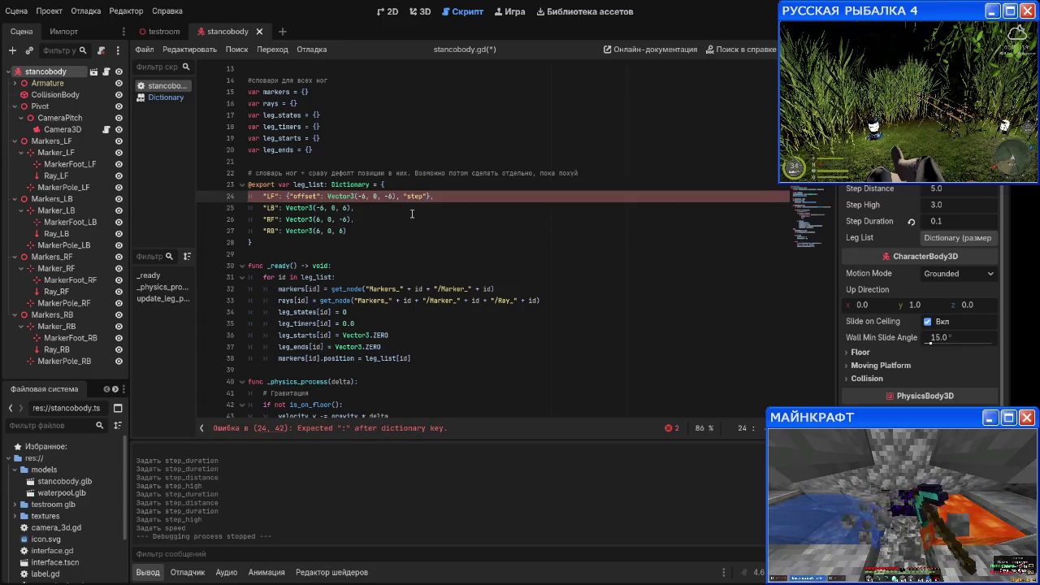
text(: )
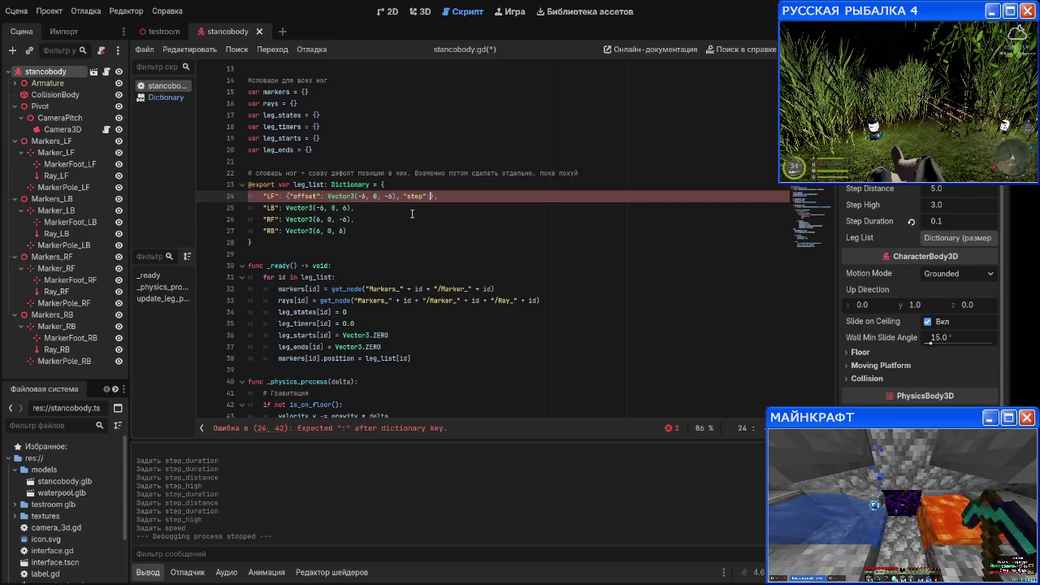
text(5.0)
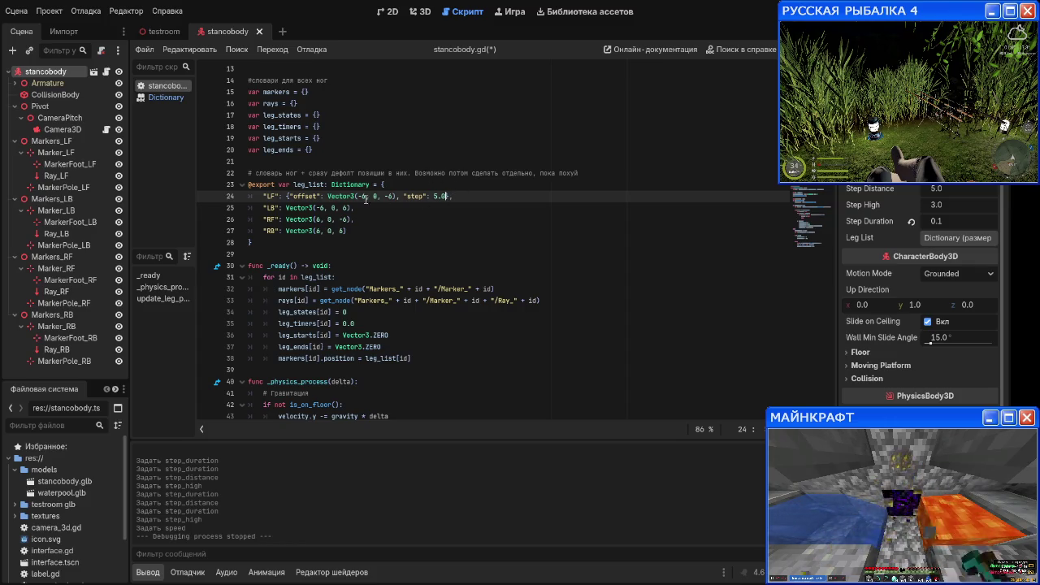
drag(289, 196, 453, 196)
Step: Paste the LF nested dictionary onto the LB, RF and RB lines
click(416, 210)
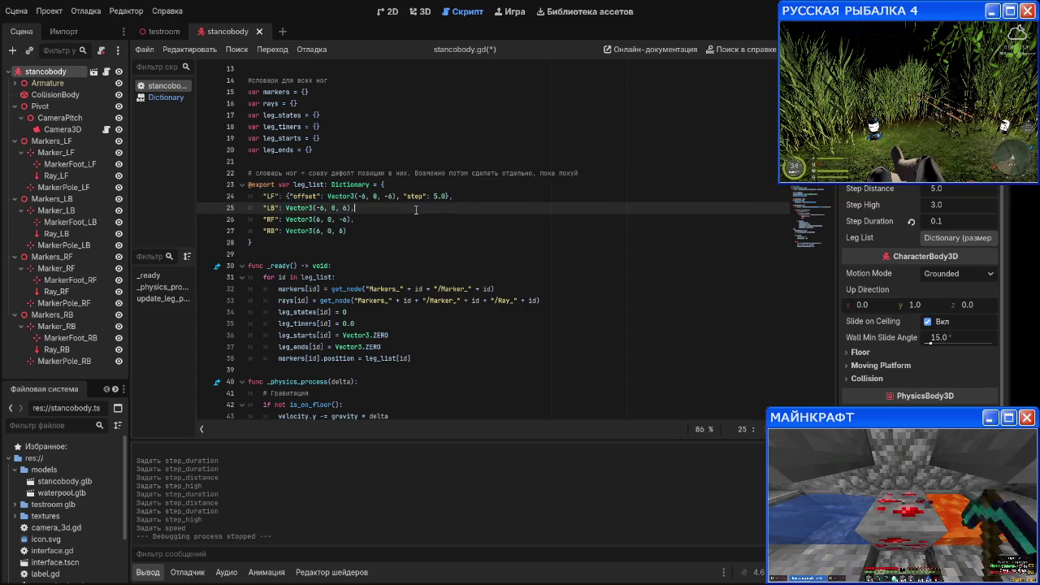
text({"offset": Vector3(-6, 0, -6), "step": 5.0},)
click(389, 218)
text({"offset": Vector3(-6, 0, -6), "step": 5.0},)
click(385, 231)
text({"offset": Vector3(-6, 0, -6), "step": 5.0},)
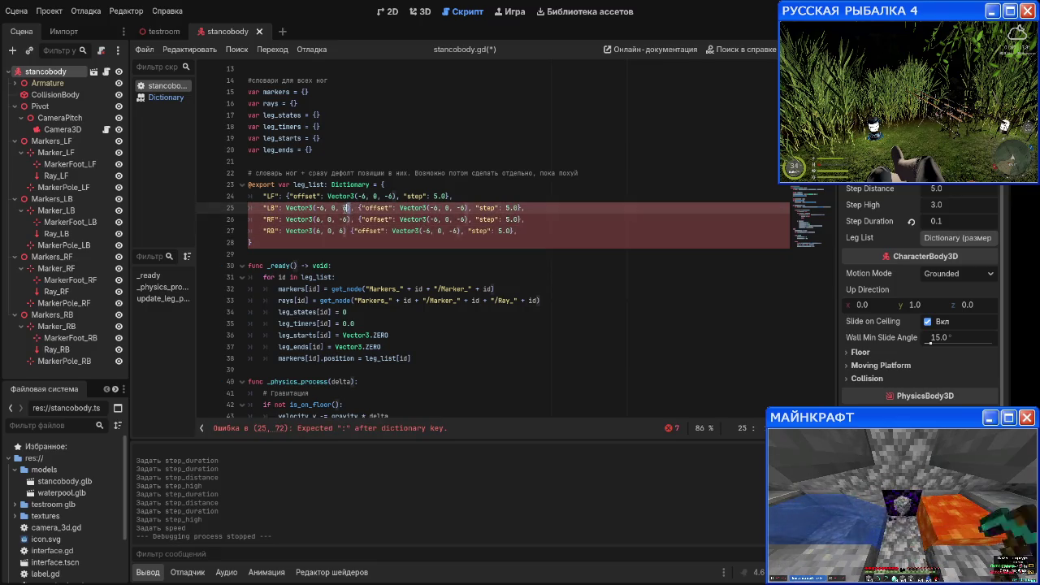
Step: Set the pasted offsets to LB (-6, 0, 6), RF (6, 0, -6) and RB (6, 0, 6)
drag(351, 207, 313, 208)
key(ctrl+c)
drag(465, 208, 429, 209)
key(ctrl+v)
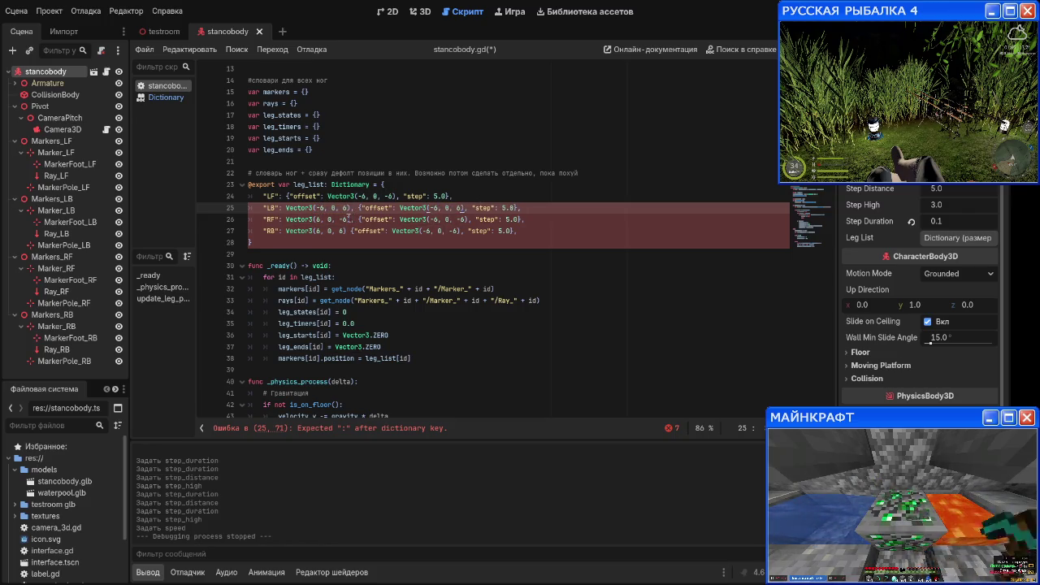
drag(351, 219, 316, 219)
key(ctrl+c)
drag(465, 220, 421, 220)
key(ctrl+v)
drag(345, 231, 315, 231)
key(ctrl+c)
drag(460, 231, 420, 232)
key(ctrl+v)
Step: Remove the trailing comma and old plain Vector3 values from RB, RF and LB, clearing the error
click(520, 232)
key(BackSpace)
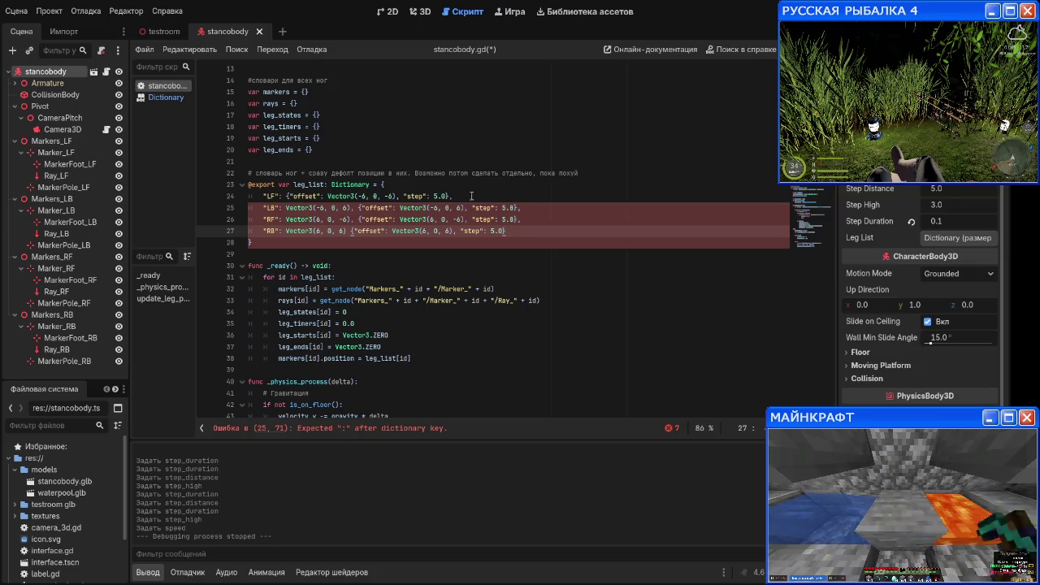
drag(350, 231, 285, 231)
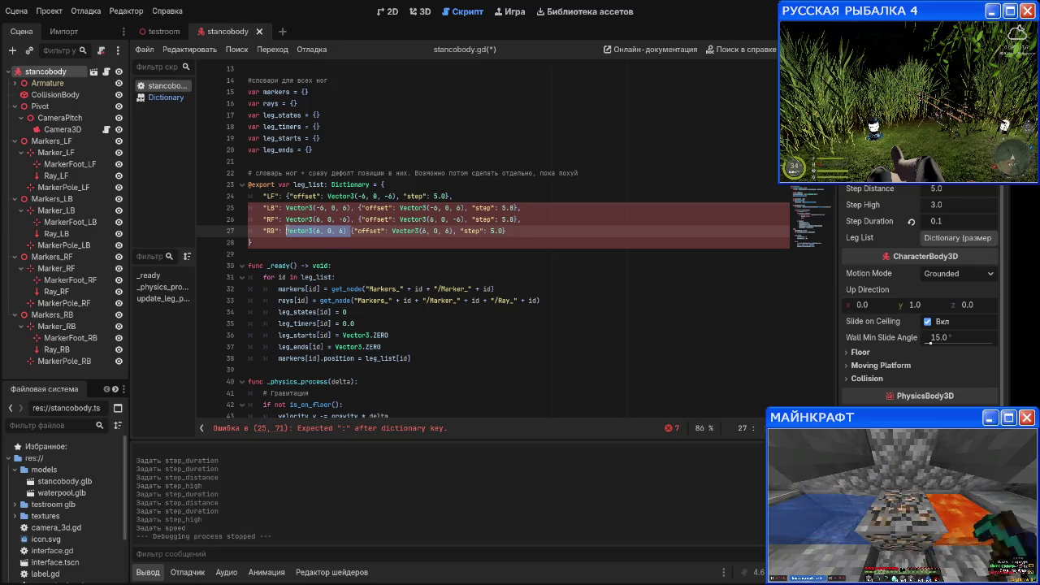
key(BackSpace)
drag(359, 220, 288, 220)
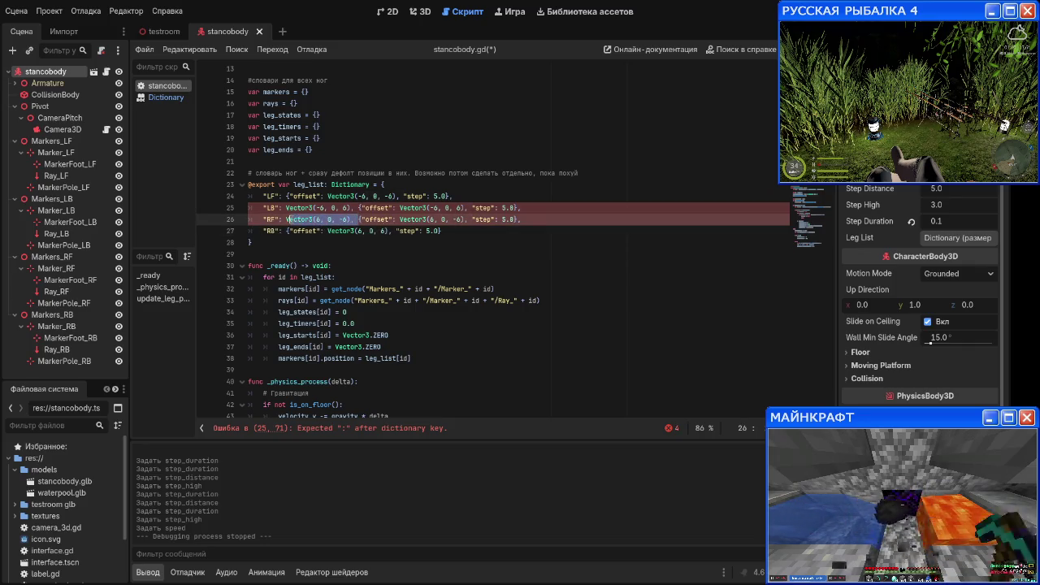
key(BackSpace)
mouse_move(358, 208)
mouse_down()
mouse_move(287, 208)
mouse_move(351, 208)
mouse_up()
click(358, 208)
key(BackSpace)
key(BackSpace)
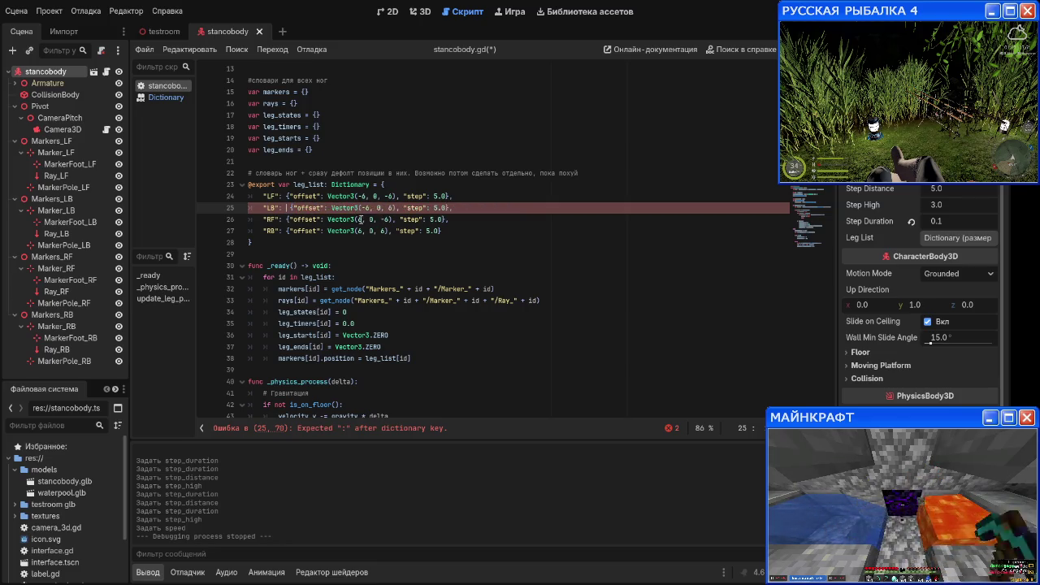
click(478, 225)
Step: Change the LB and RB step values to 8.0 and save stancobody.gd
key(Up)
key(Up)
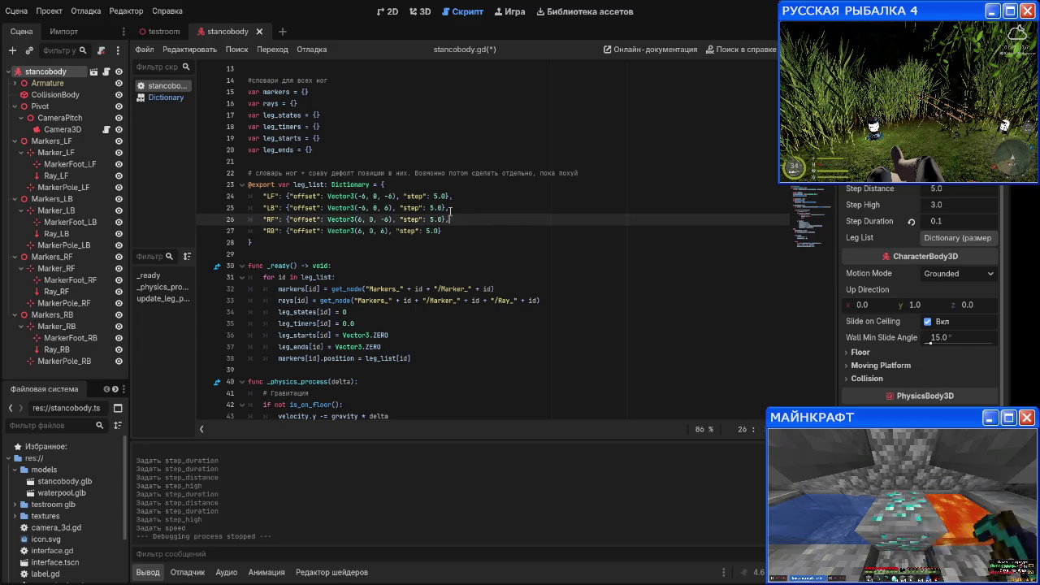
click(282, 208)
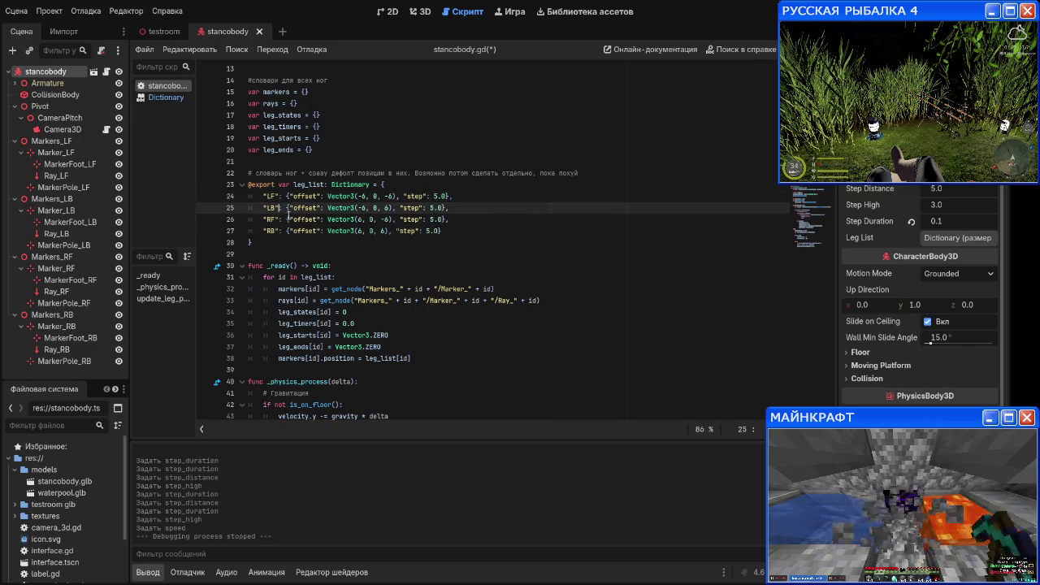
double_click(434, 208)
text(8)
key(Down)
key(Down)
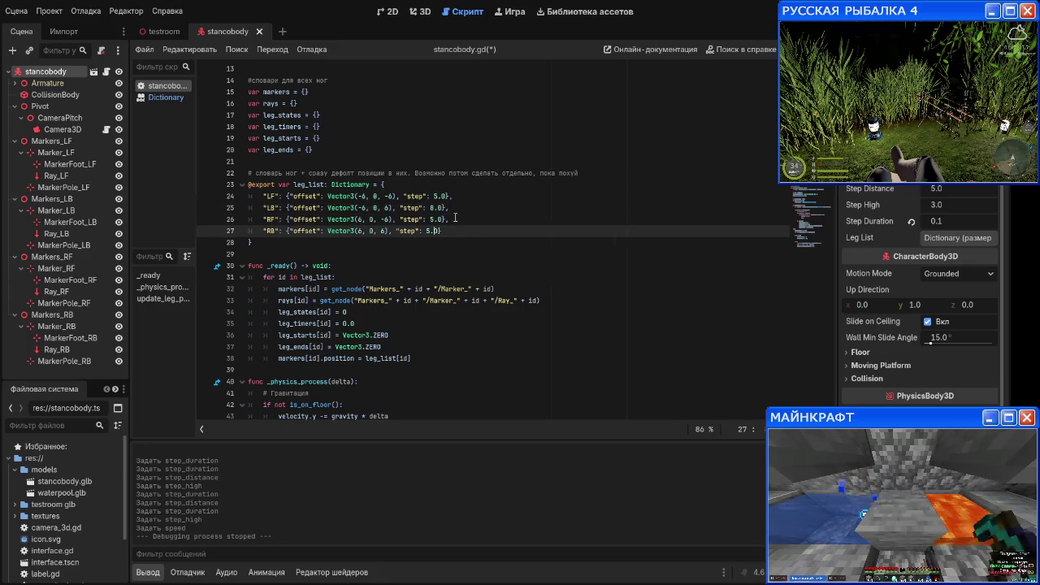
key(BackSpace)
text(8)
click(459, 219)
click(468, 230)
key(ctrl+s)
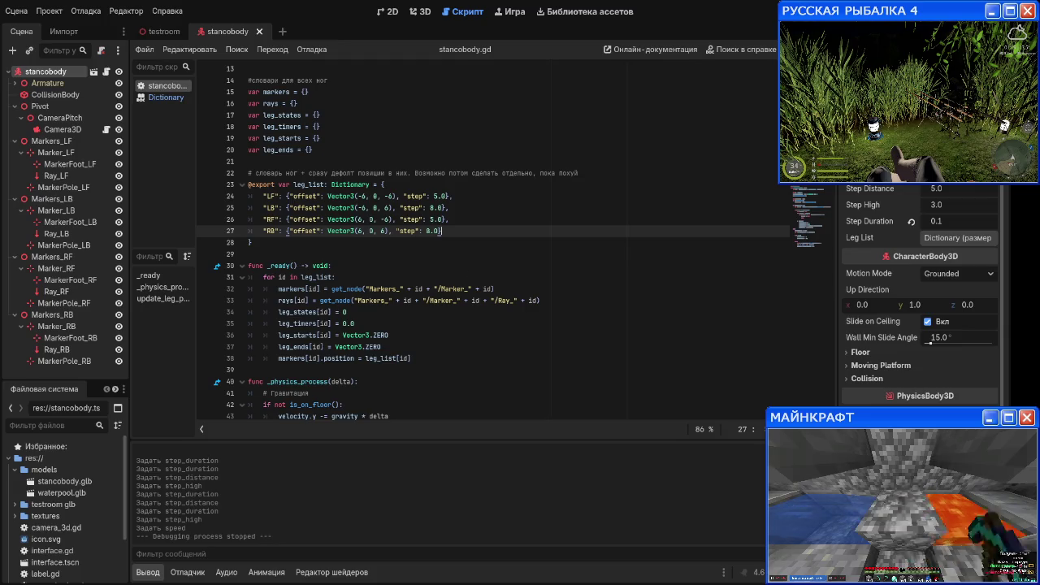
Step: Add an auto-closed [""] key bracket after leg_list[id] on line 38, then check the Dictionary help's nested examples
scroll(487, 244, down, 1)
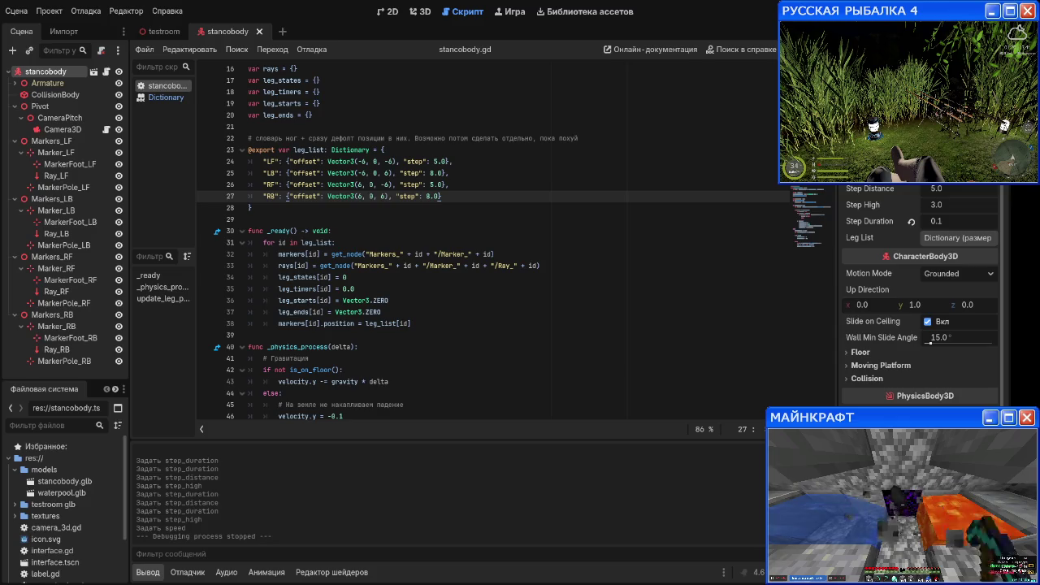
click(415, 277)
click(418, 288)
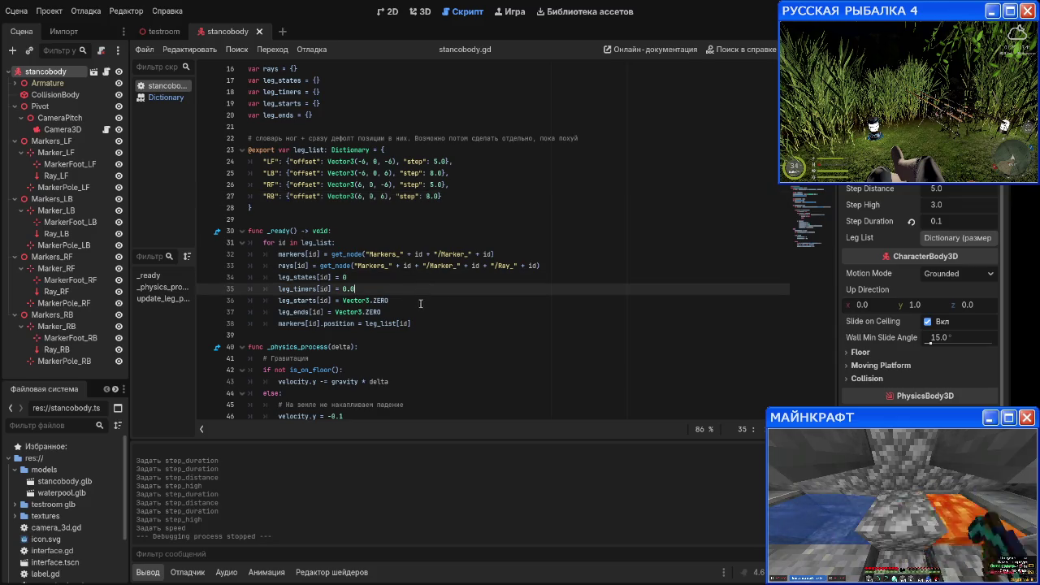
click(419, 301)
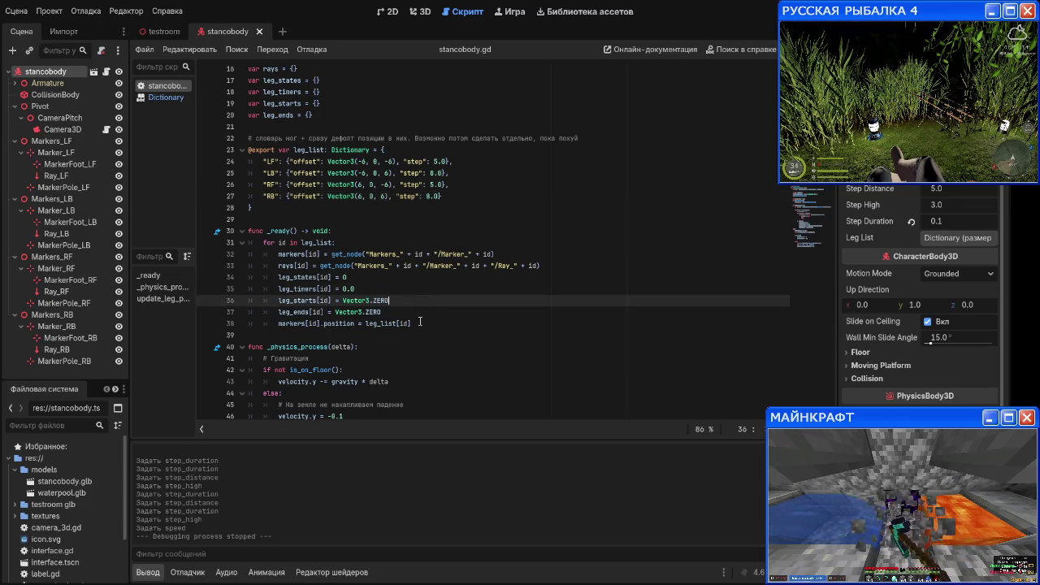
click(429, 323)
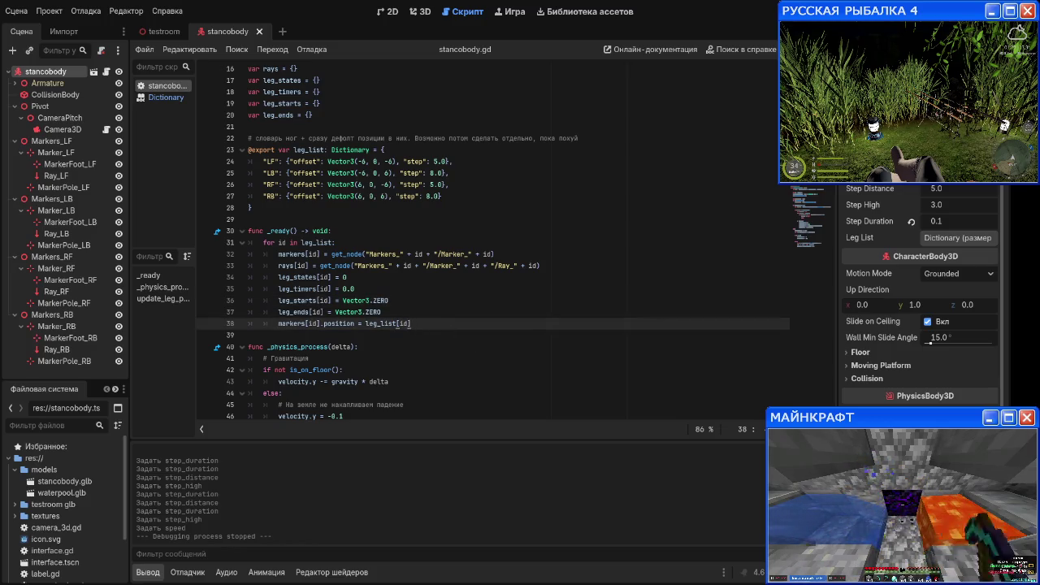
text([)
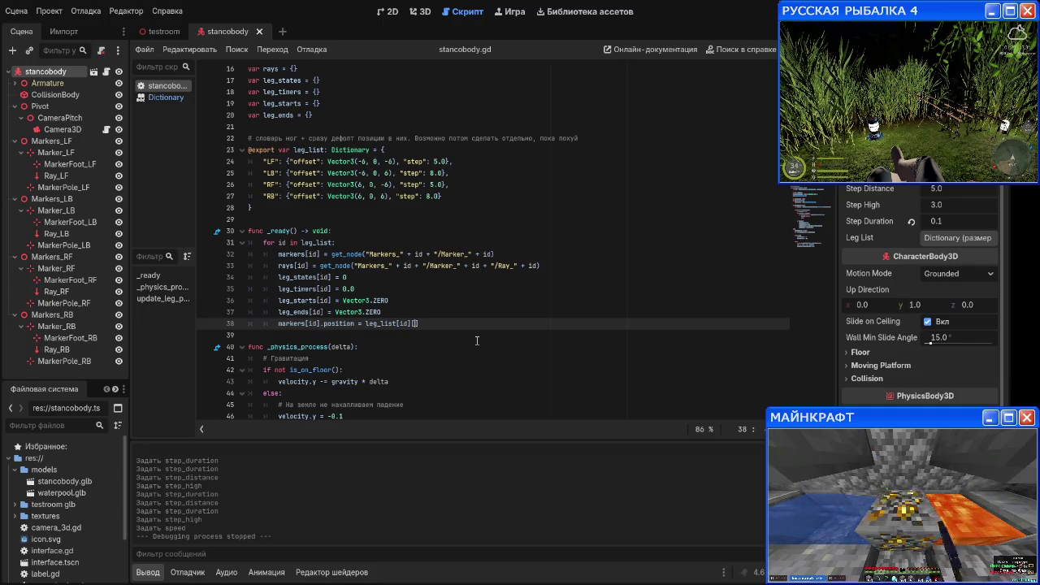
text(")
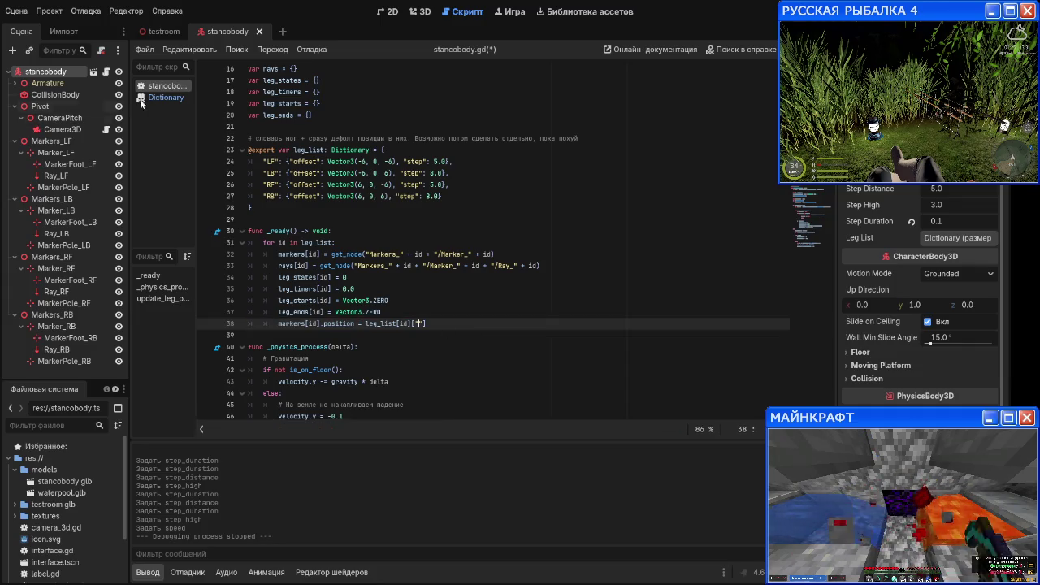
click(165, 97)
scroll(368, 237, down, 3)
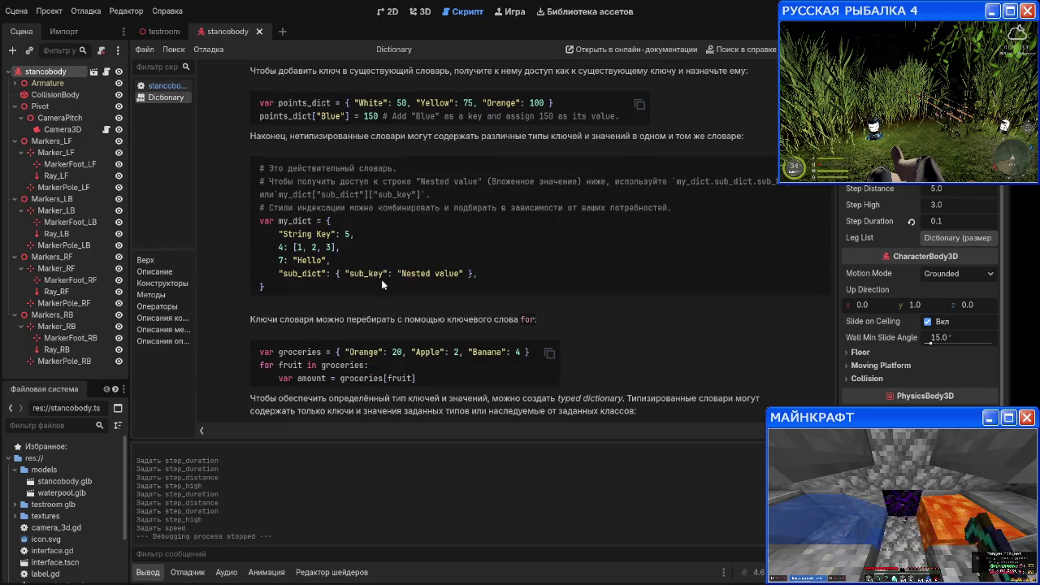
Step: Complete line 38 so the marker position reads leg_list[id]["offset"]
scroll(373, 243, up, 3)
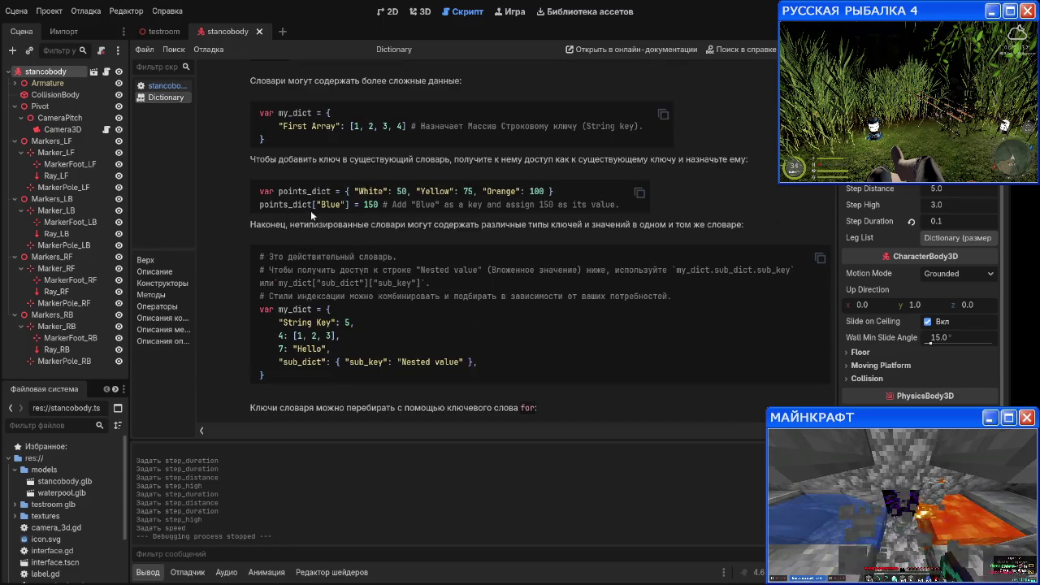
scroll(313, 204, down, 5)
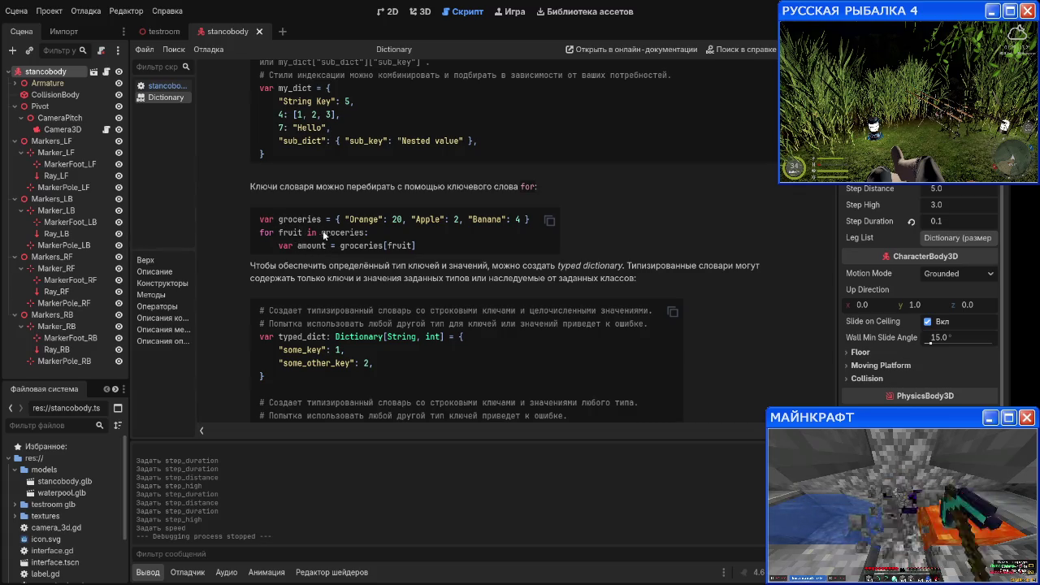
click(160, 86)
text(offset)
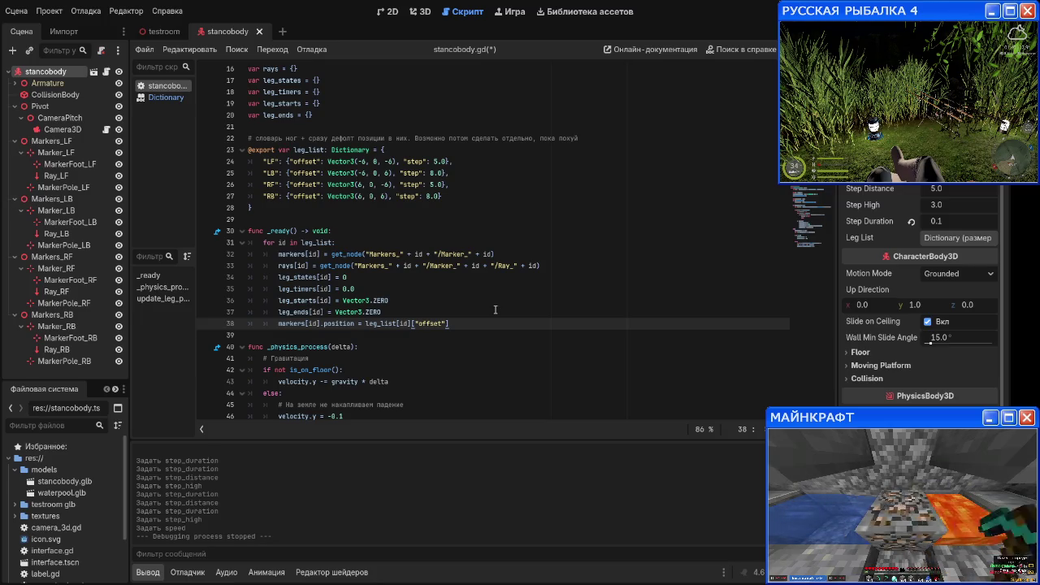
Step: Make update_leg_pos line 83 compute home from leg_list[id]["offset"]
scroll(468, 316, down, 5)
scroll(468, 316, up, 2)
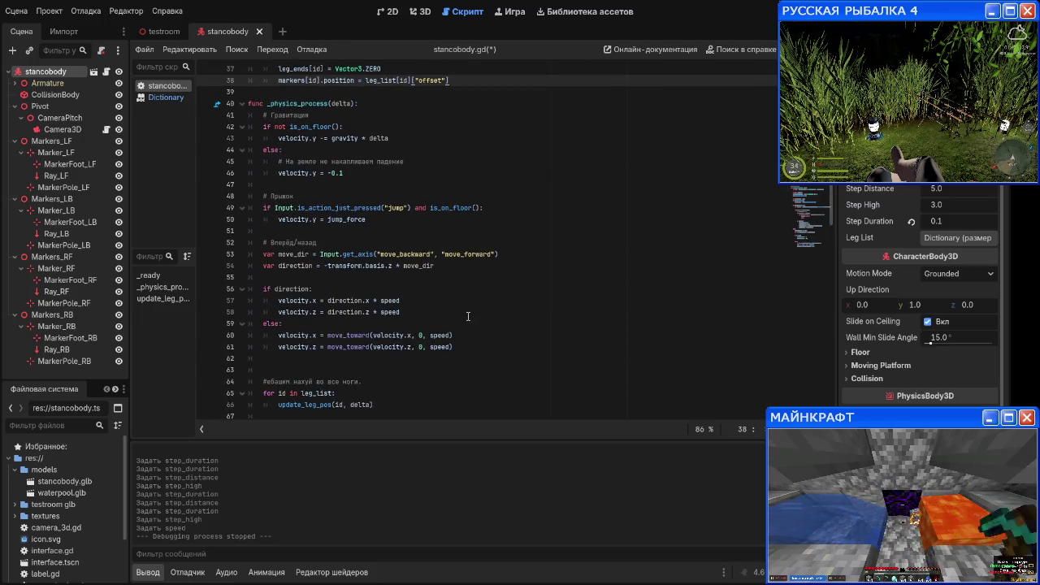
scroll(371, 190, down, 7)
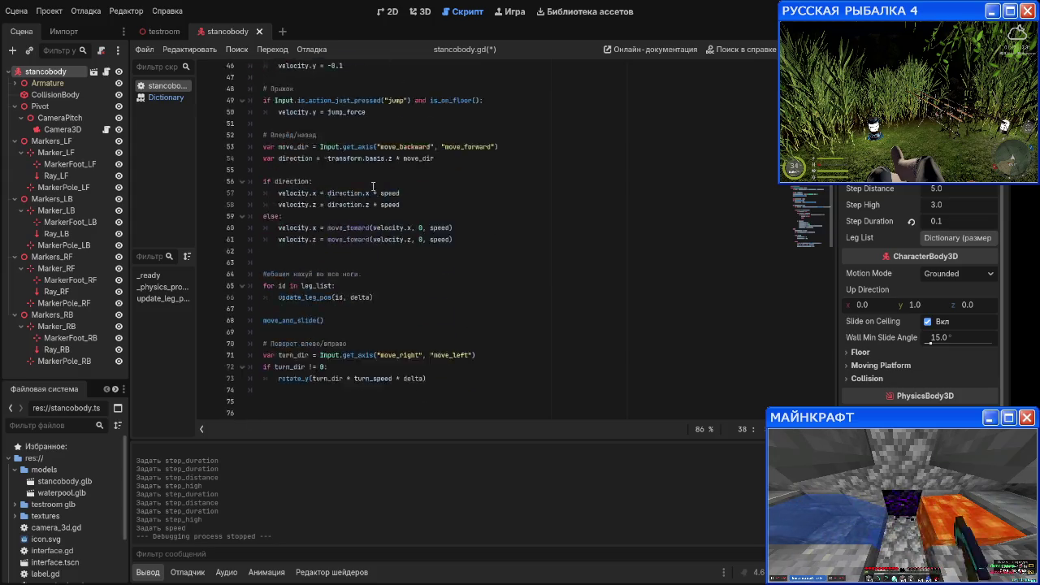
scroll(371, 191, down, 1)
click(465, 161)
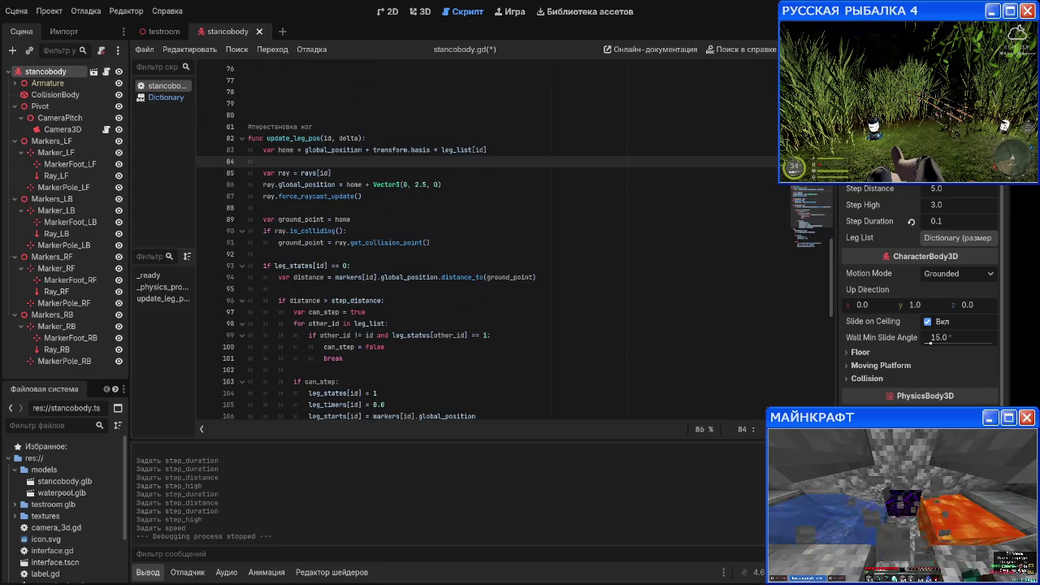
click(486, 149)
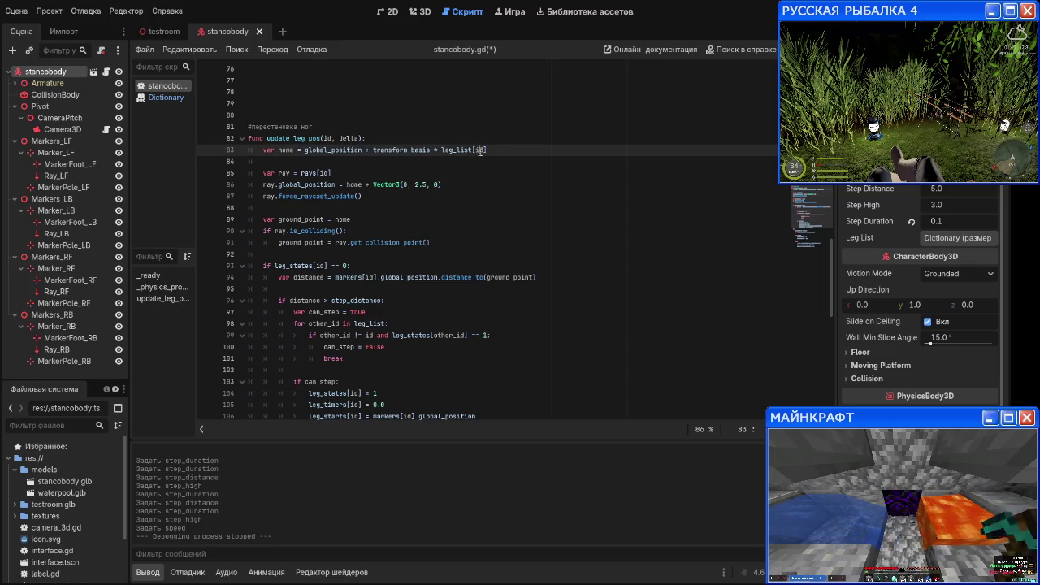
text([id)
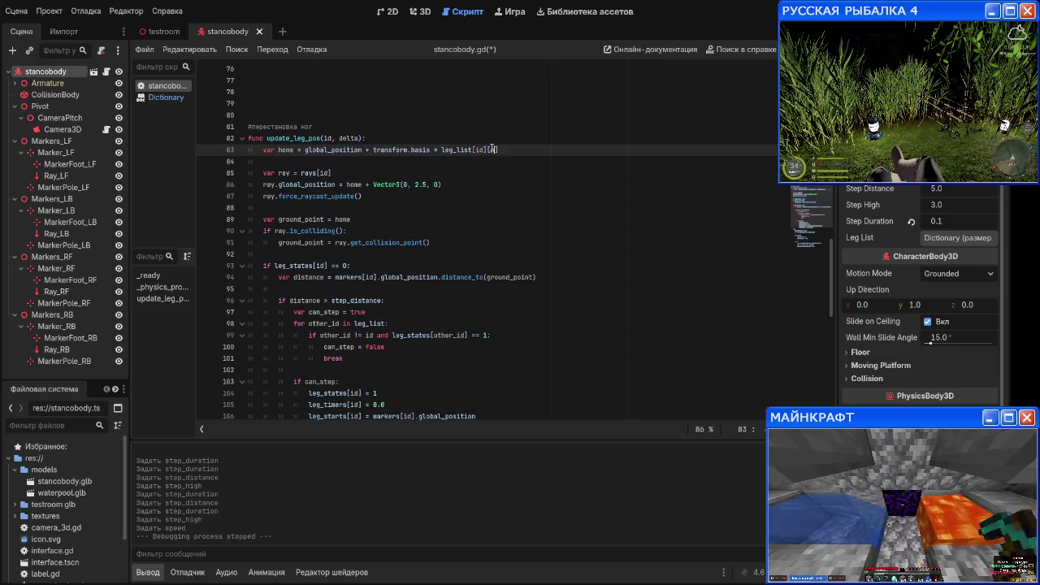
key(BackSpace)
key(BackSpace)
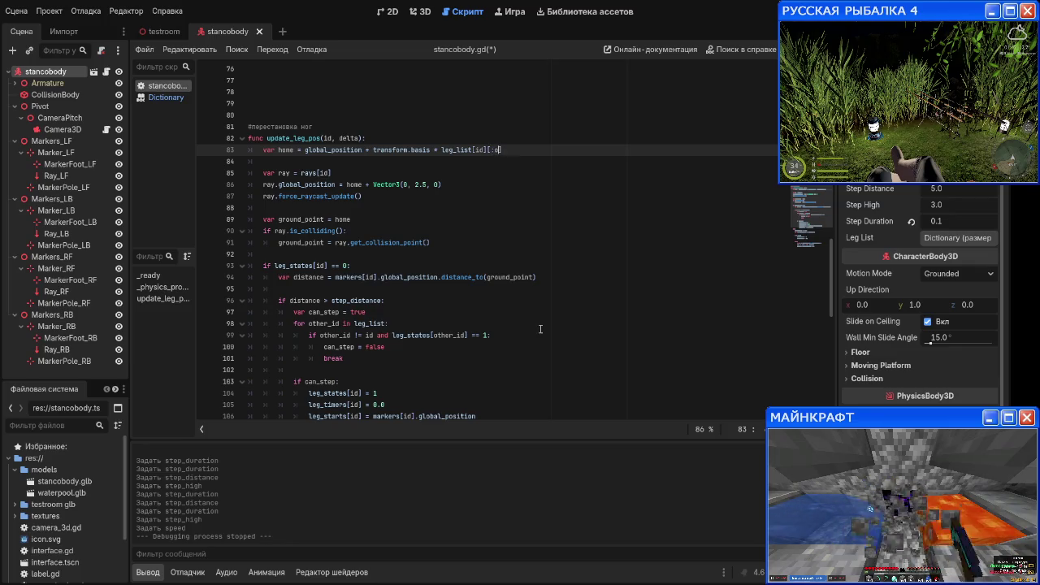
text("offset)
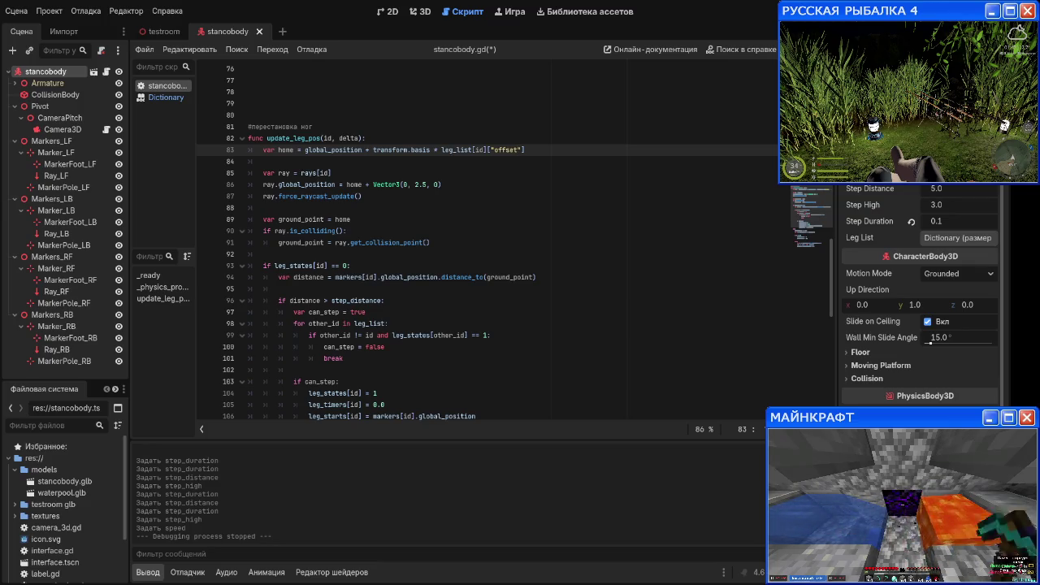
Step: Scroll around line 94 to review the rest of the script
click(344, 277)
scroll(365, 299, down, 5)
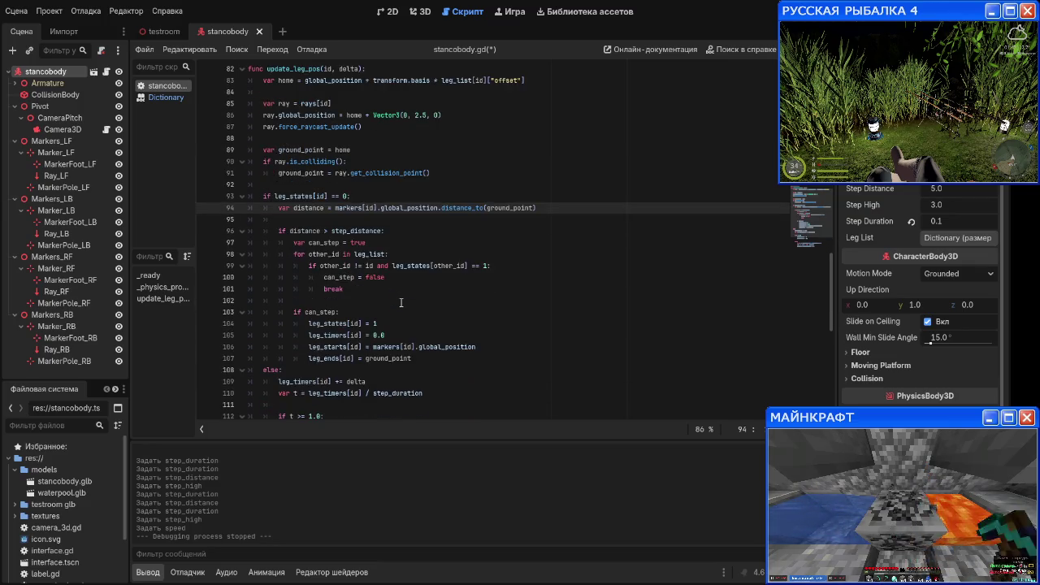
scroll(366, 303, up, 5)
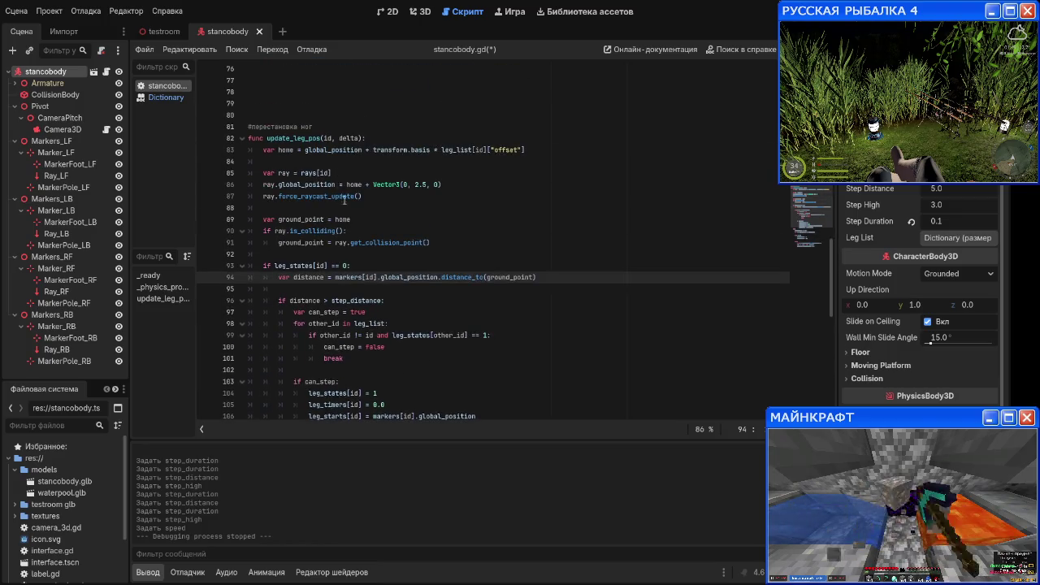
scroll(345, 207, down, 7)
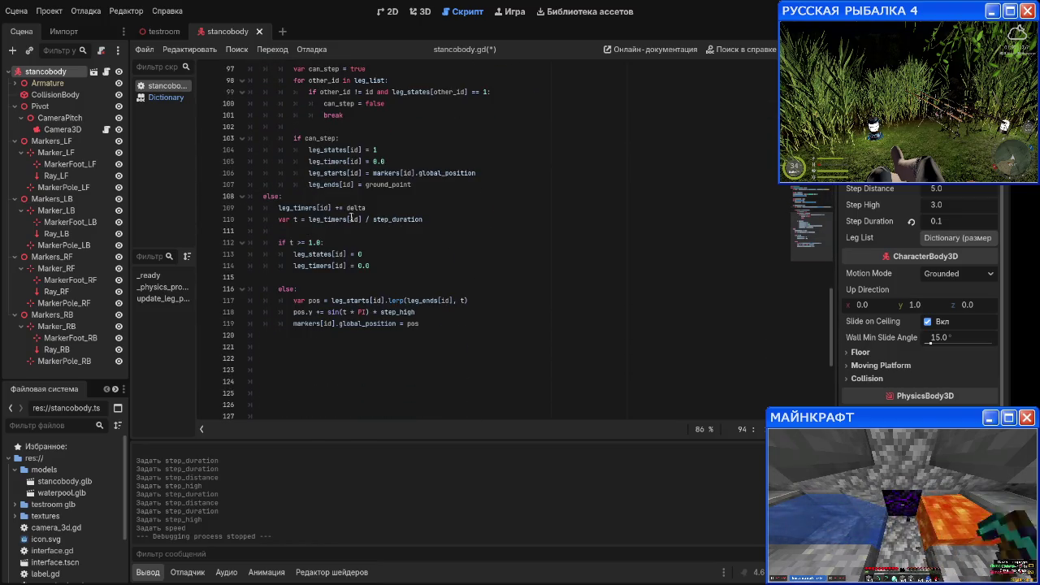
scroll(351, 215, up, 2)
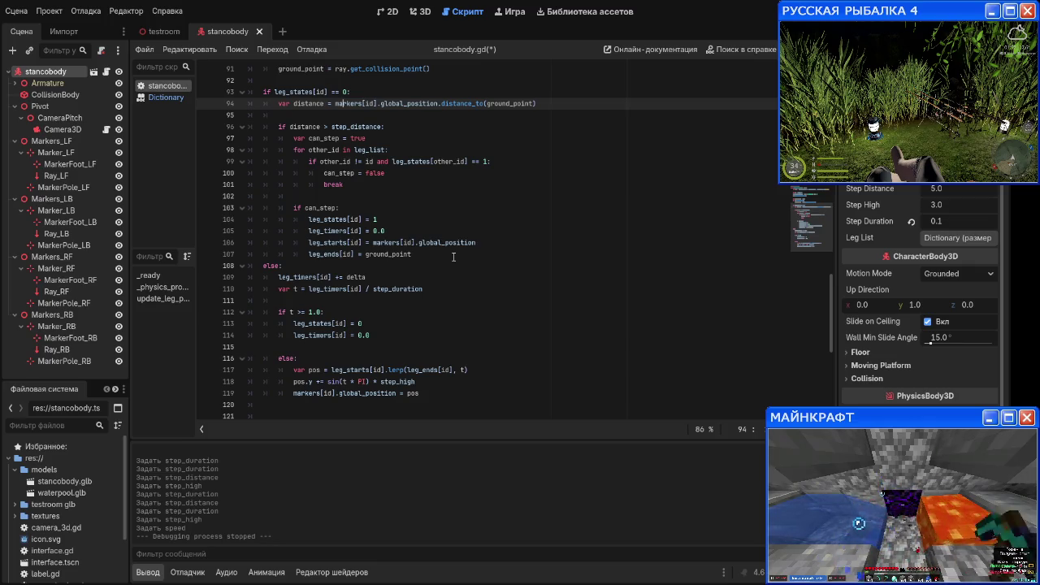
scroll(438, 236, up, 4)
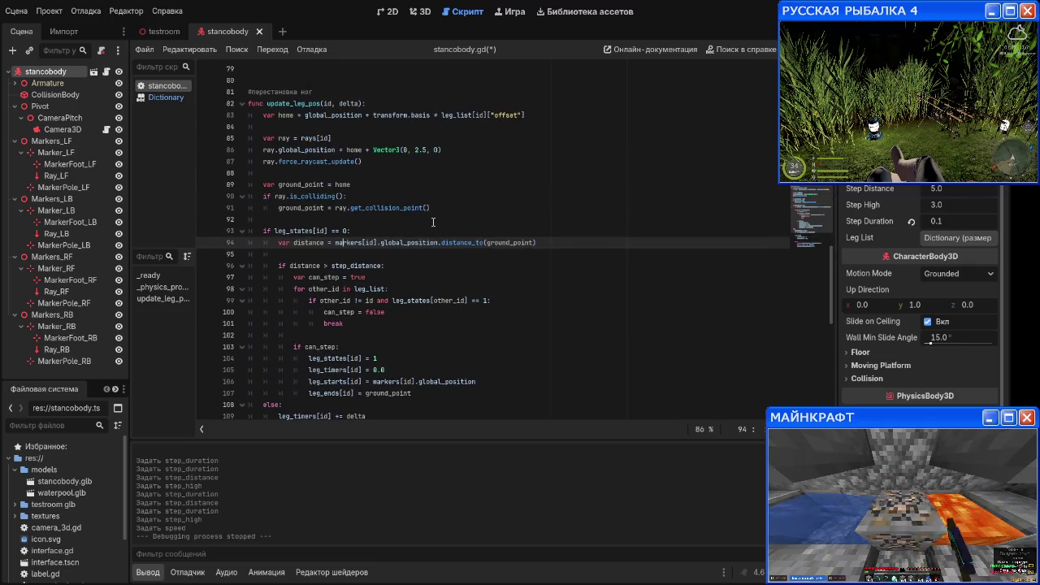